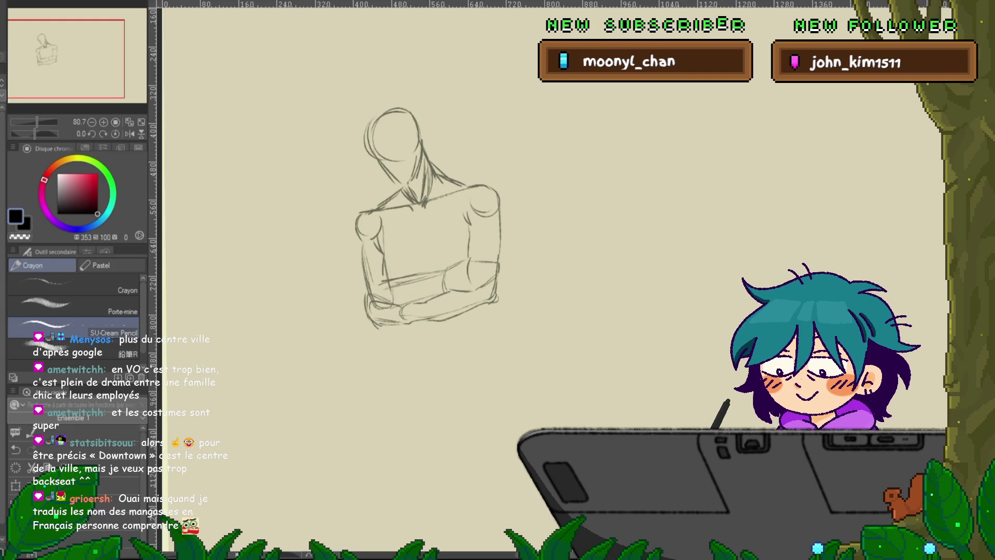
Lasso the crossed arms, transform them slightly lower on the torso, and deselect
{"action": "key", "text": "m"}
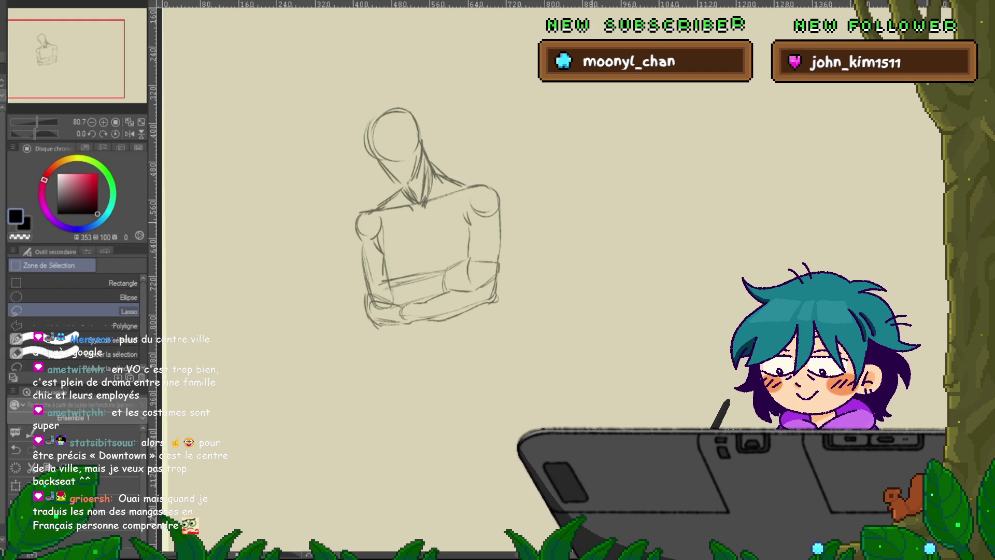
{"action": "mouse_move", "coordinate": [355, 274]}
{"action": "left_mouse_down"}
{"action": "mouse_move", "coordinate": [513, 245]}
{"action": "mouse_move", "coordinate": [467, 323]}
{"action": "mouse_move", "coordinate": [353, 278]}
{"action": "left_mouse_up"}
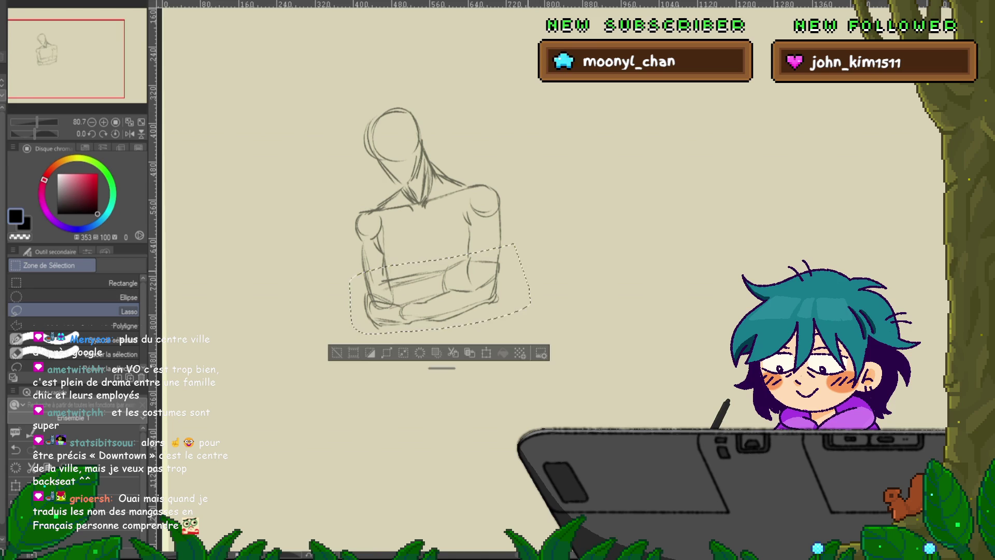
{"action": "key", "text": "ctrl+t"}
{"action": "left_click_drag", "start_coordinate": [440, 288], "coordinate": [441, 301]}
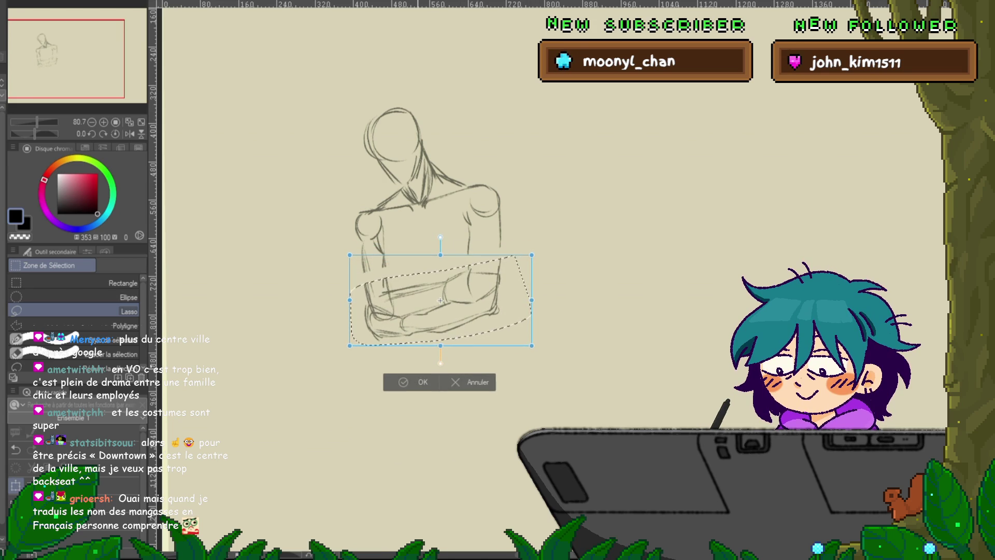
{"action": "key", "text": "Return"}
{"action": "key", "text": "ctrl+d"}
{"action": "key", "text": "p"}
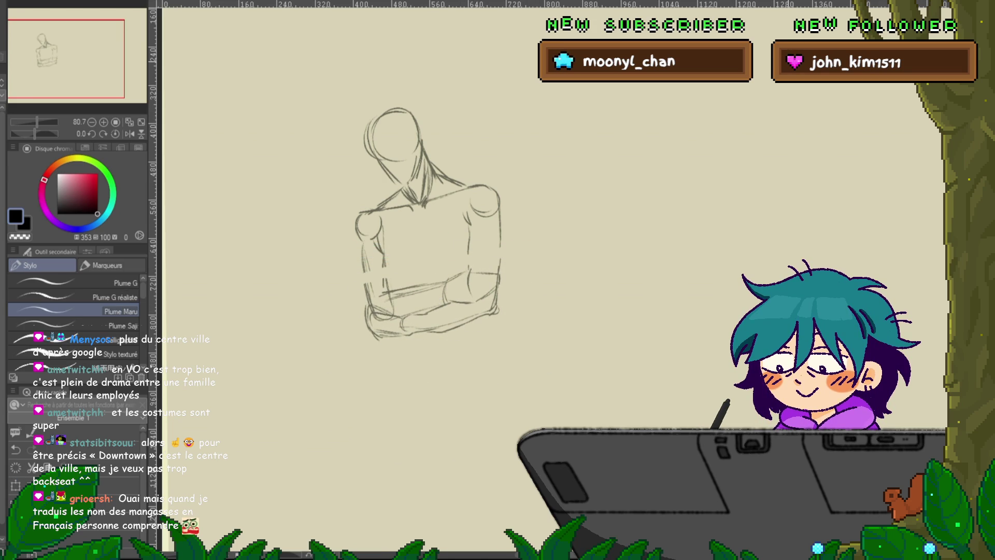
{"action": "key", "text": "p"}
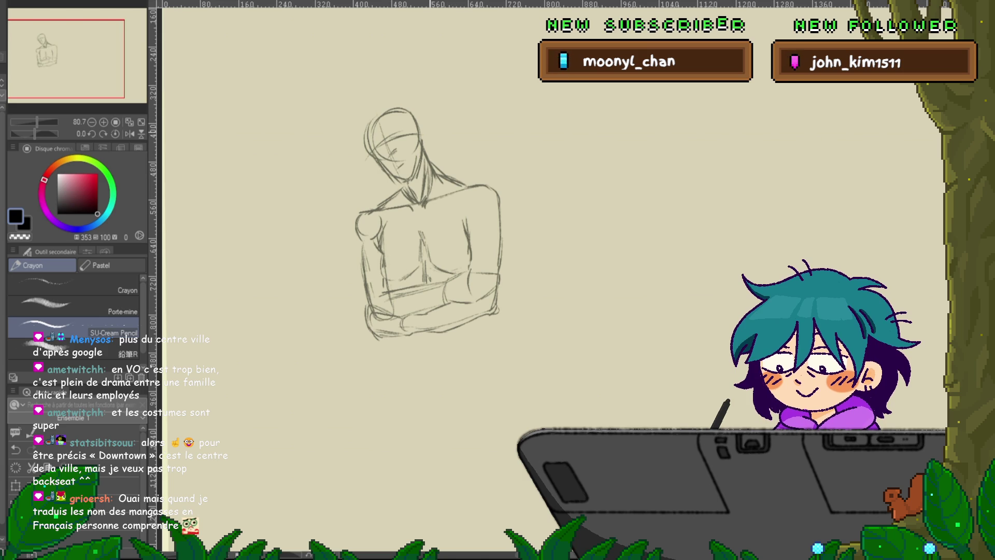
Sketch an ear on the right side of the head
{"action": "left_click_drag", "start_coordinate": [419, 126], "coordinate": [424, 145]}
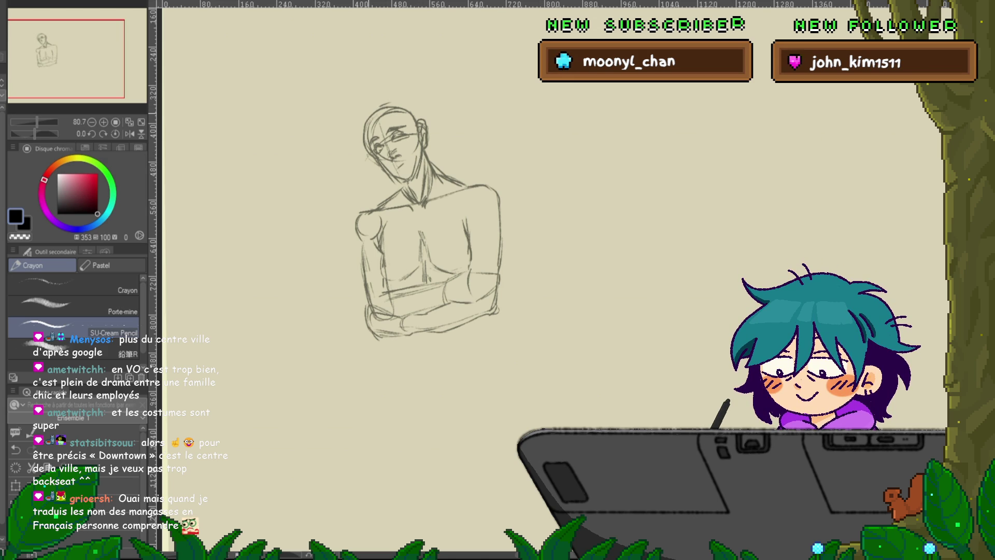
Sketch hair over the top of the head with long strands down both sides
{"action": "left_click_drag", "start_coordinate": [360, 126], "coordinate": [358, 158]}
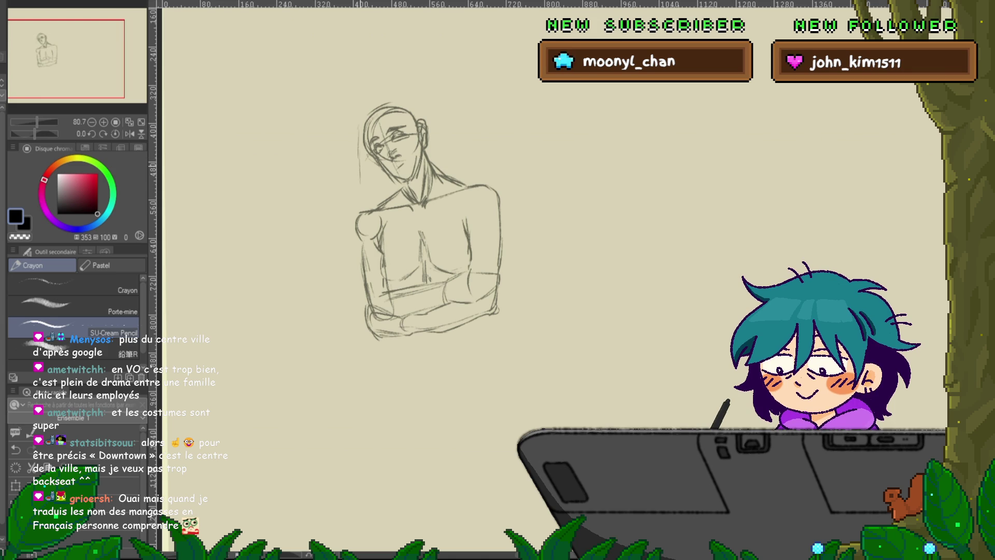
{"action": "left_click_drag", "start_coordinate": [353, 193], "coordinate": [344, 267]}
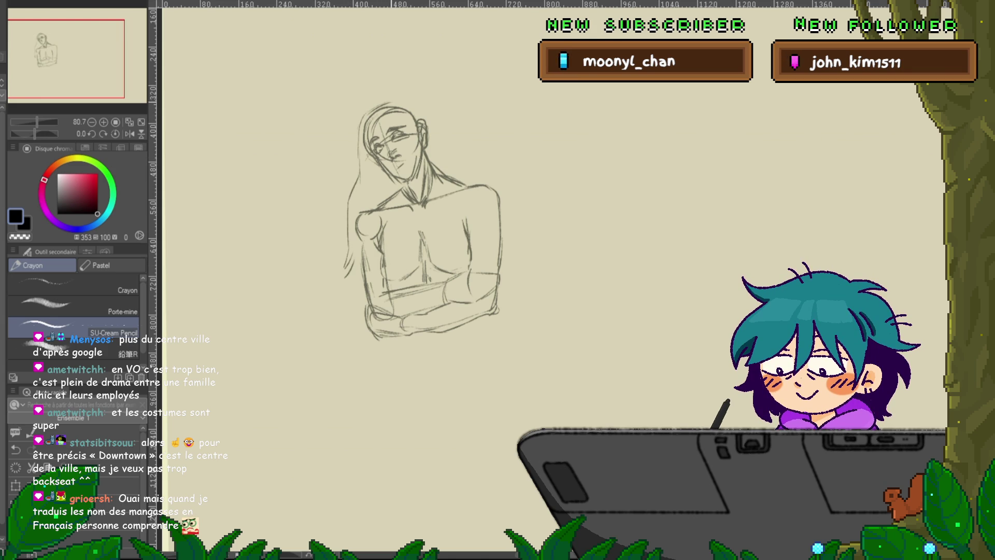
{"action": "left_click_drag", "start_coordinate": [365, 112], "coordinate": [406, 100]}
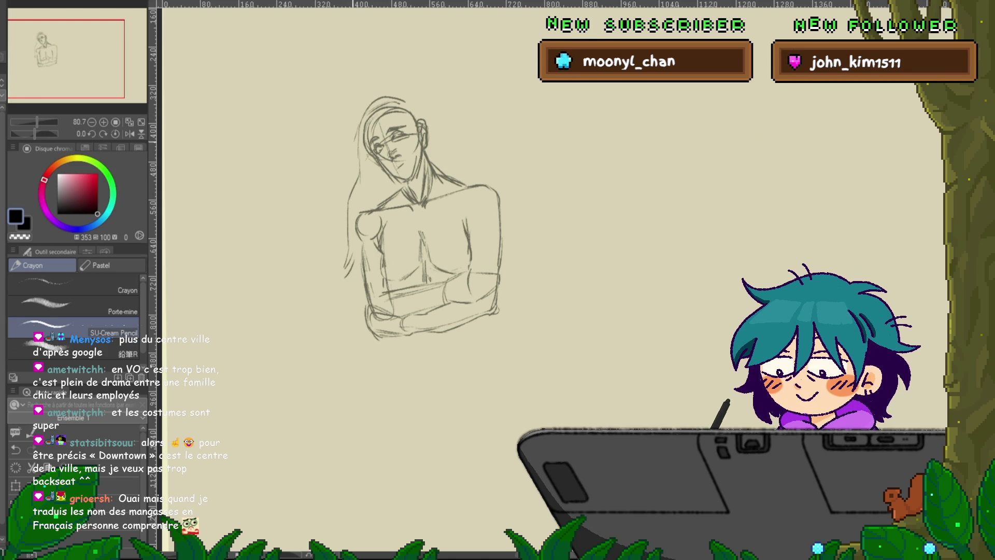
{"action": "left_click_drag", "start_coordinate": [357, 136], "coordinate": [332, 207]}
{"action": "left_click_drag", "start_coordinate": [420, 106], "coordinate": [445, 166]}
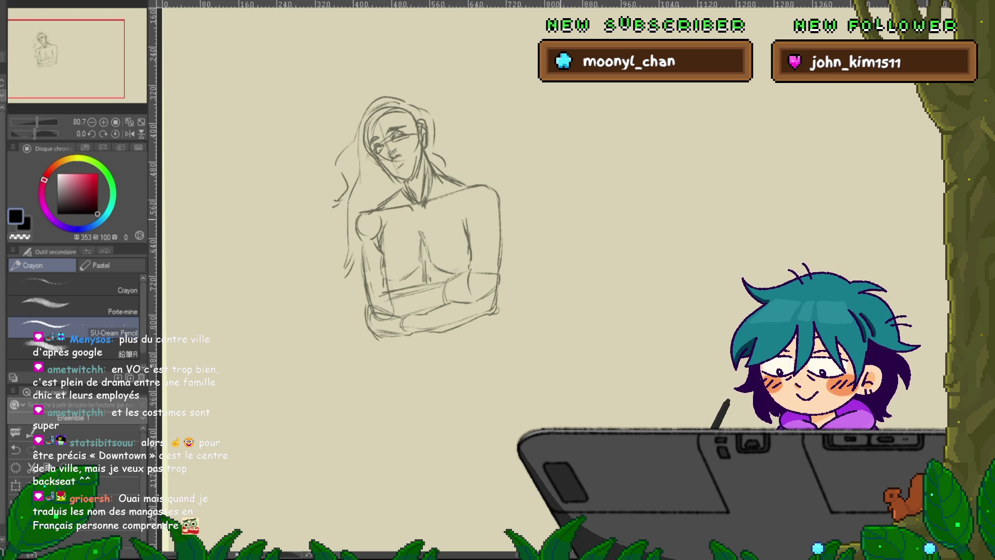
{"action": "left_click_drag", "start_coordinate": [417, 192], "coordinate": [408, 138]}
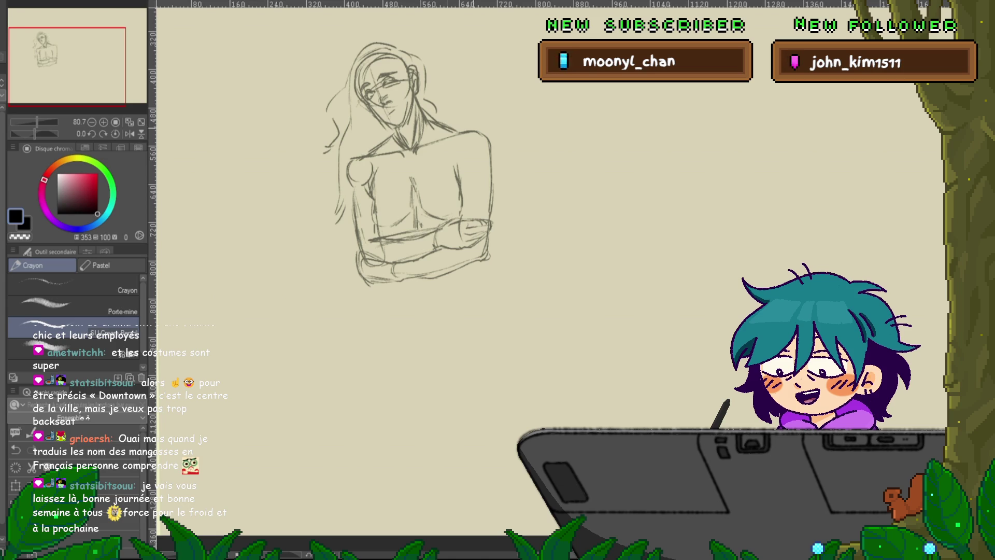
Rough in the hips and upper legs below the arms, plus the top's right edge
{"action": "scroll", "coordinate": [410, 176], "scroll_direction": "up", "scroll_amount": 2}
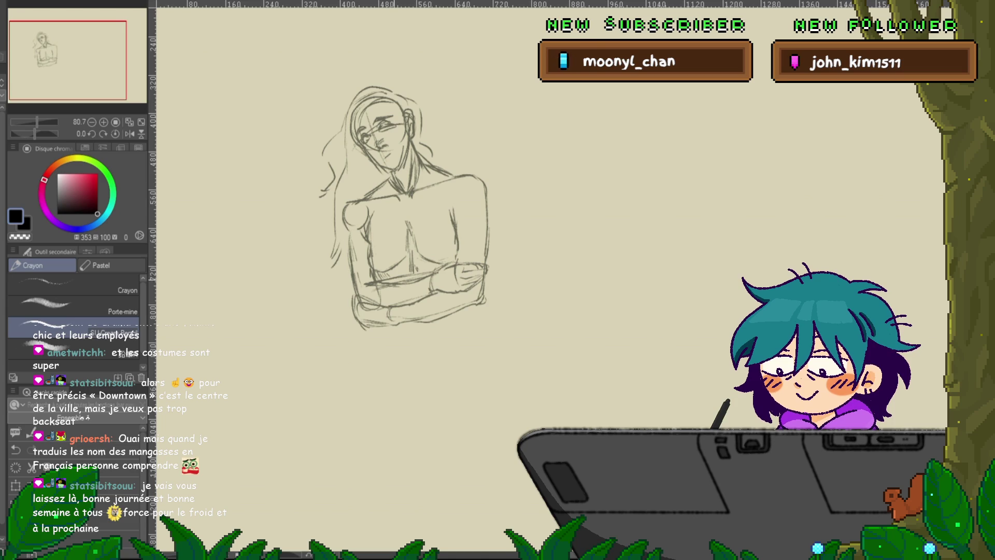
{"action": "scroll", "coordinate": [405, 233], "scroll_direction": "down", "scroll_amount": 3}
{"action": "scroll", "coordinate": [404, 233], "scroll_direction": "up", "scroll_amount": 3}
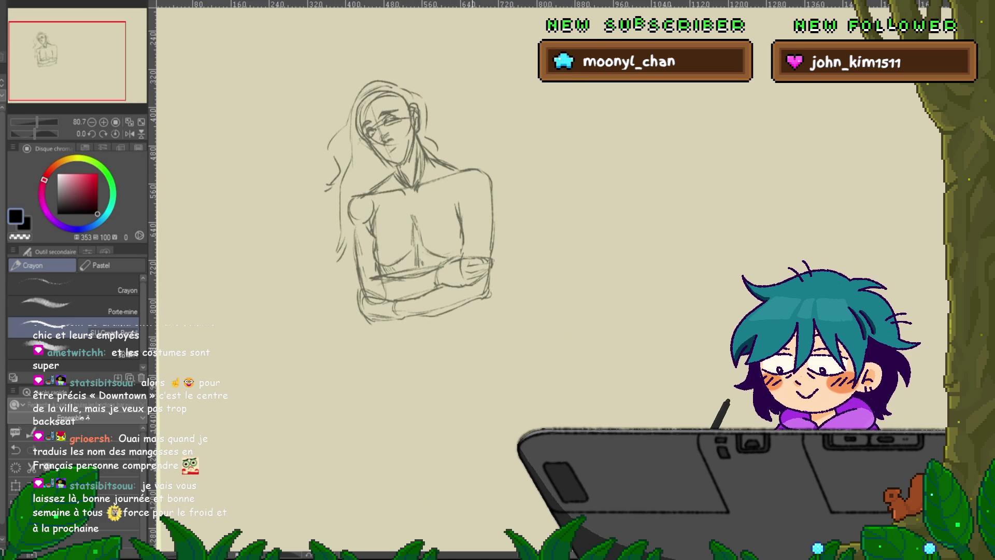
{"action": "scroll", "coordinate": [405, 207], "scroll_direction": "down", "scroll_amount": 2}
{"action": "left_click_drag", "start_coordinate": [452, 247], "coordinate": [481, 328]}
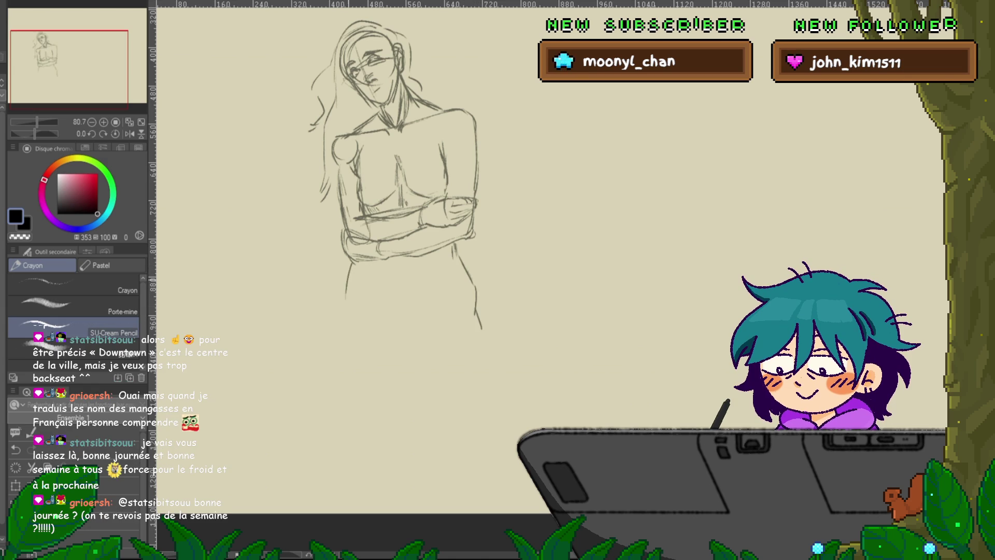
{"action": "left_click_drag", "start_coordinate": [354, 261], "coordinate": [347, 328]}
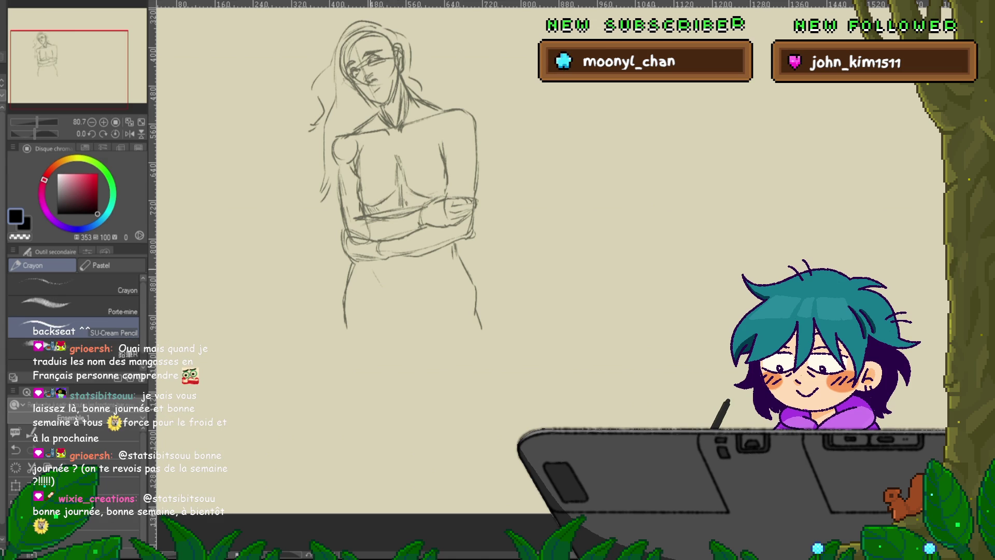
{"action": "left_click_drag", "start_coordinate": [386, 300], "coordinate": [394, 310]}
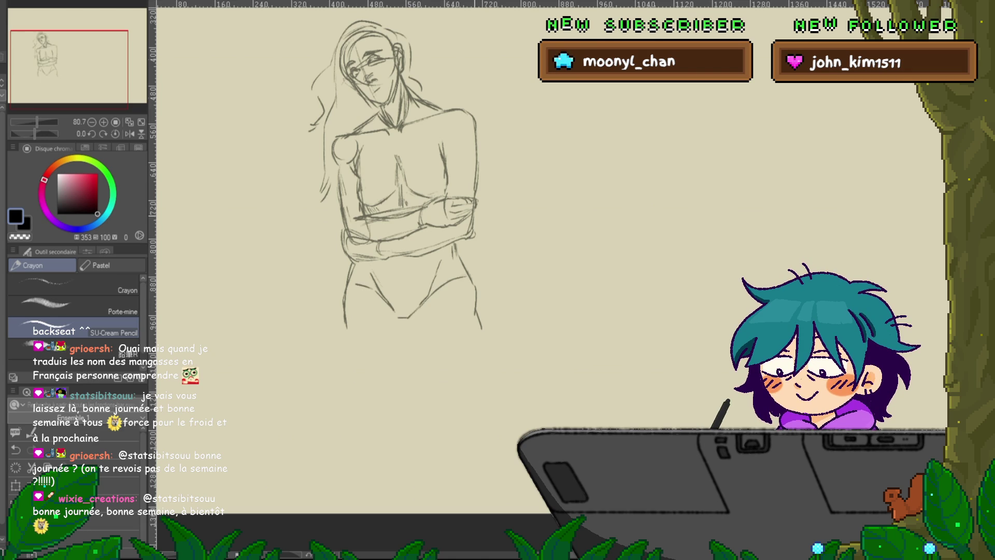
{"action": "scroll", "coordinate": [395, 199], "scroll_direction": "up", "scroll_amount": 2}
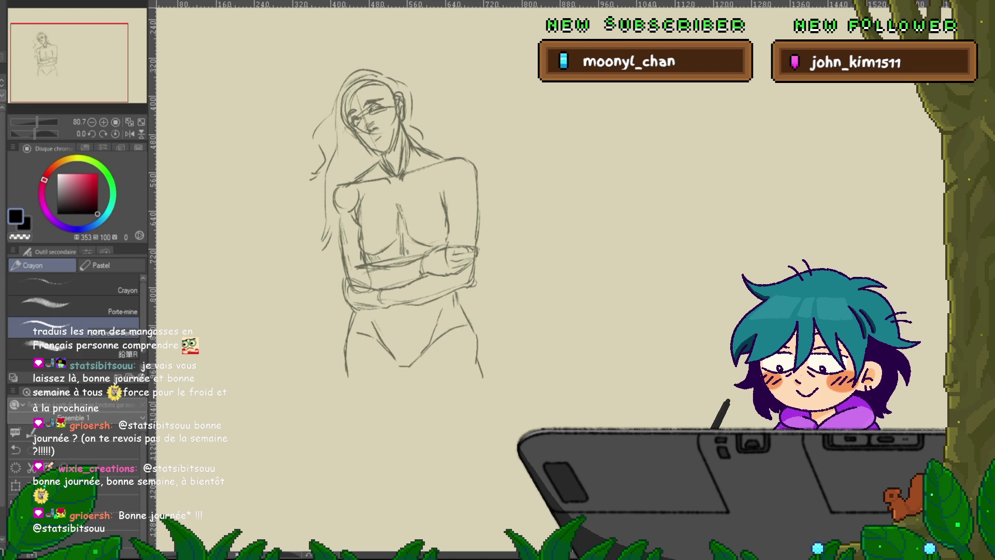
{"action": "left_click_drag", "start_coordinate": [415, 151], "coordinate": [441, 199]}
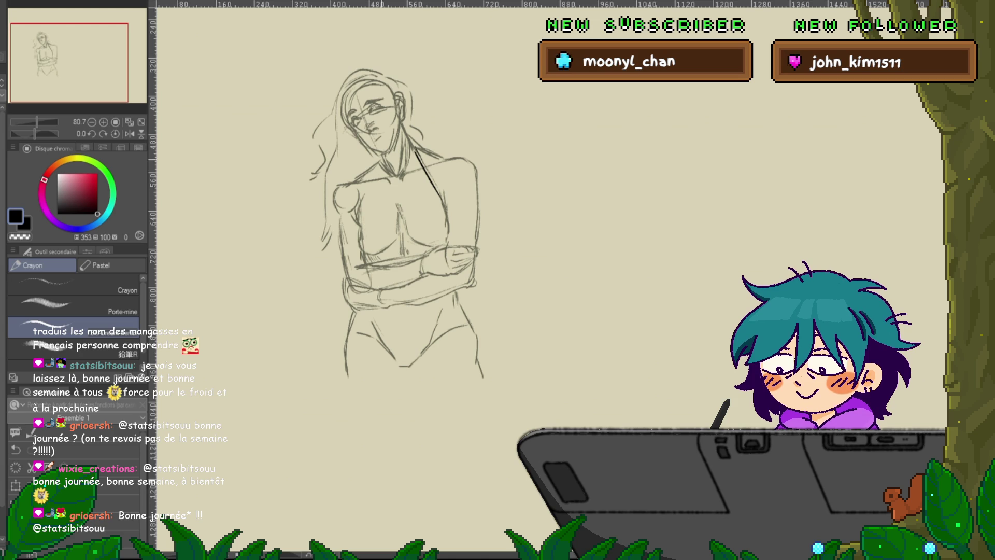
Outline the halter top's sides, neckline and right strap
{"action": "left_click_drag", "start_coordinate": [377, 165], "coordinate": [359, 224]}
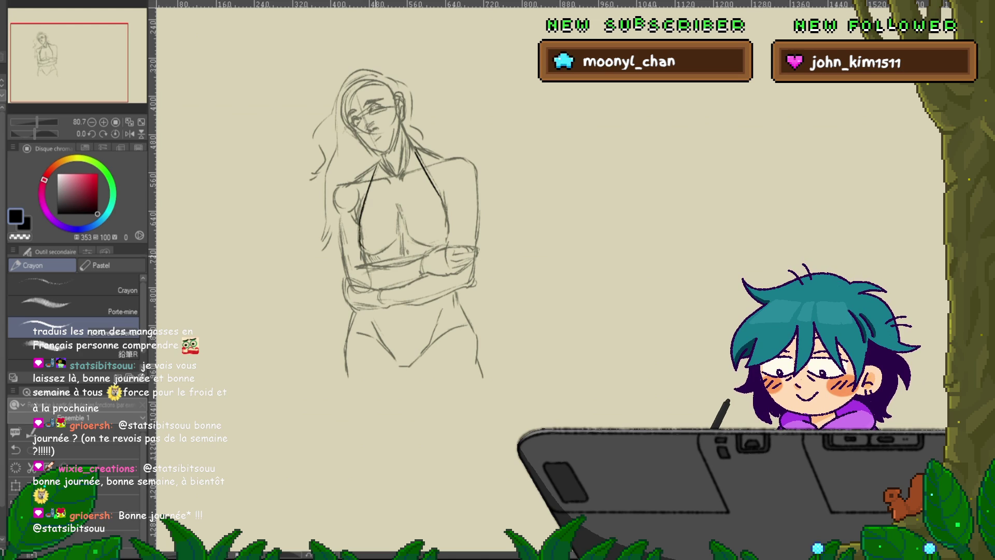
{"action": "left_click_drag", "start_coordinate": [444, 217], "coordinate": [452, 243]}
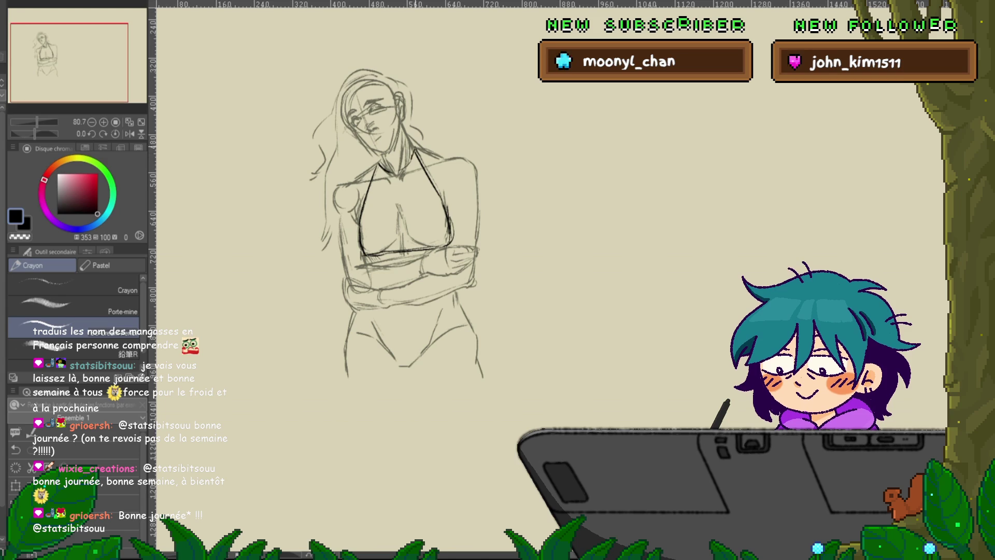
{"action": "left_click_drag", "start_coordinate": [380, 164], "coordinate": [413, 152]}
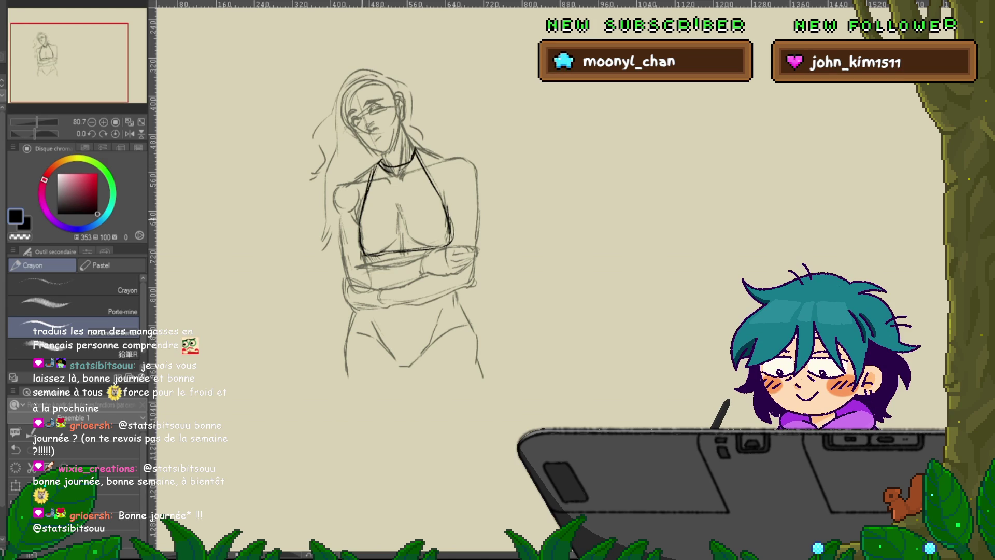
{"action": "left_click_drag", "start_coordinate": [418, 152], "coordinate": [440, 190]}
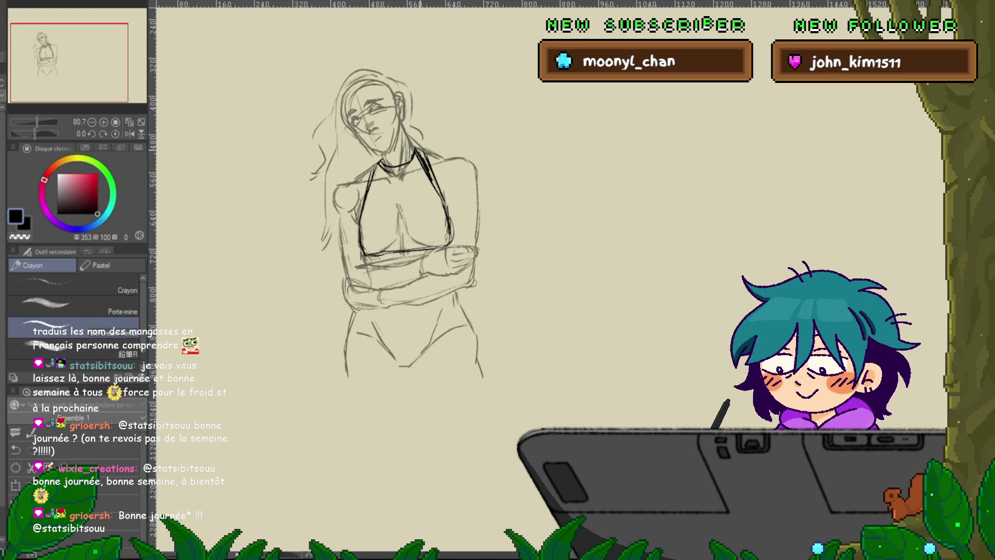
Fill the halter top with vertical and diagonal hatching lines
{"action": "left_click_drag", "start_coordinate": [381, 167], "coordinate": [379, 193]}
{"action": "left_click_drag", "start_coordinate": [384, 166], "coordinate": [382, 193]}
{"action": "left_click_drag", "start_coordinate": [386, 165], "coordinate": [384, 192]}
{"action": "left_click_drag", "start_coordinate": [389, 165], "coordinate": [387, 191]}
{"action": "left_click_drag", "start_coordinate": [391, 165], "coordinate": [397, 192]}
{"action": "left_click_drag", "start_coordinate": [406, 156], "coordinate": [404, 192]}
{"action": "mouse_move", "coordinate": [415, 154]}
{"action": "left_mouse_down"}
{"action": "mouse_move", "coordinate": [412, 189]}
{"action": "mouse_move", "coordinate": [431, 200]}
{"action": "mouse_move", "coordinate": [363, 240]}
{"action": "left_mouse_up"}
{"action": "left_click_drag", "start_coordinate": [389, 186], "coordinate": [370, 243]}
{"action": "left_click_drag", "start_coordinate": [397, 183], "coordinate": [375, 248]}
{"action": "left_click_drag", "start_coordinate": [421, 181], "coordinate": [406, 242]}
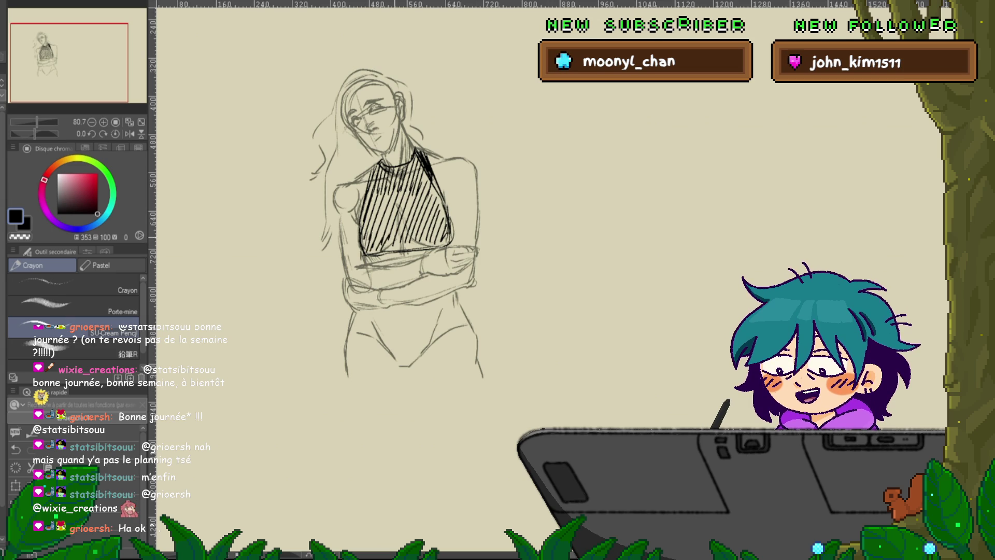
Darken the top with dense hatching until nearly black, then lasso around it
{"action": "left_click_drag", "start_coordinate": [425, 245], "coordinate": [452, 220]}
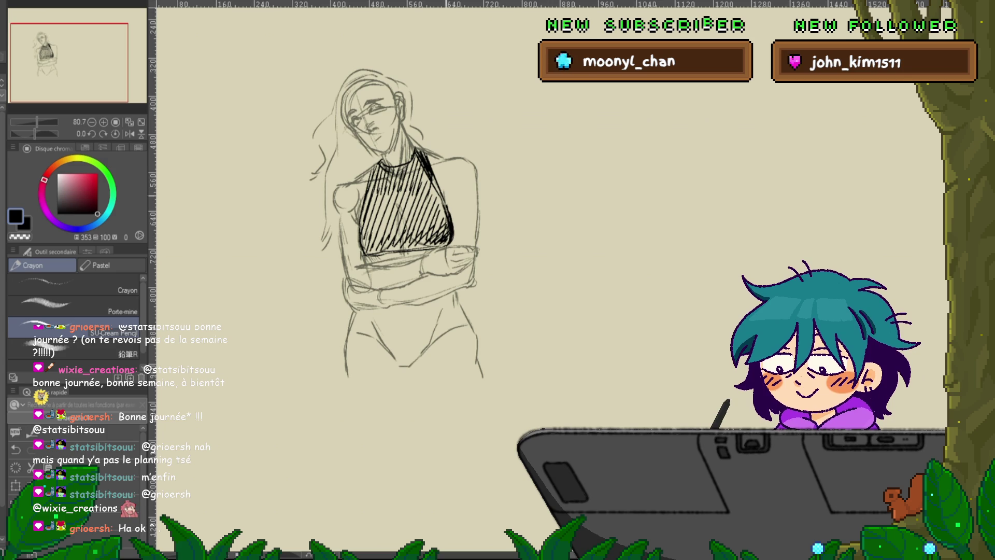
{"action": "left_click_drag", "start_coordinate": [435, 204], "coordinate": [447, 175]}
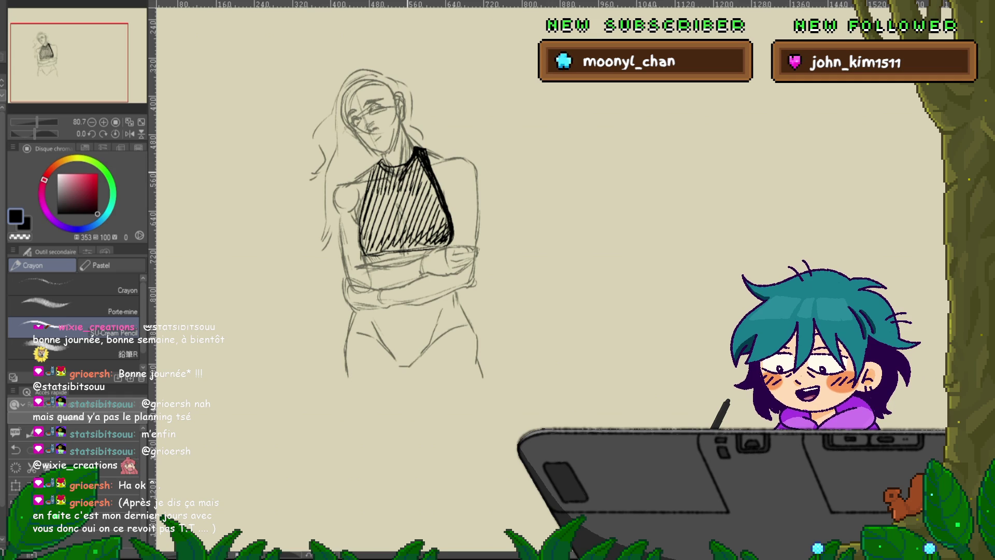
{"action": "left_click_drag", "start_coordinate": [421, 168], "coordinate": [404, 197]}
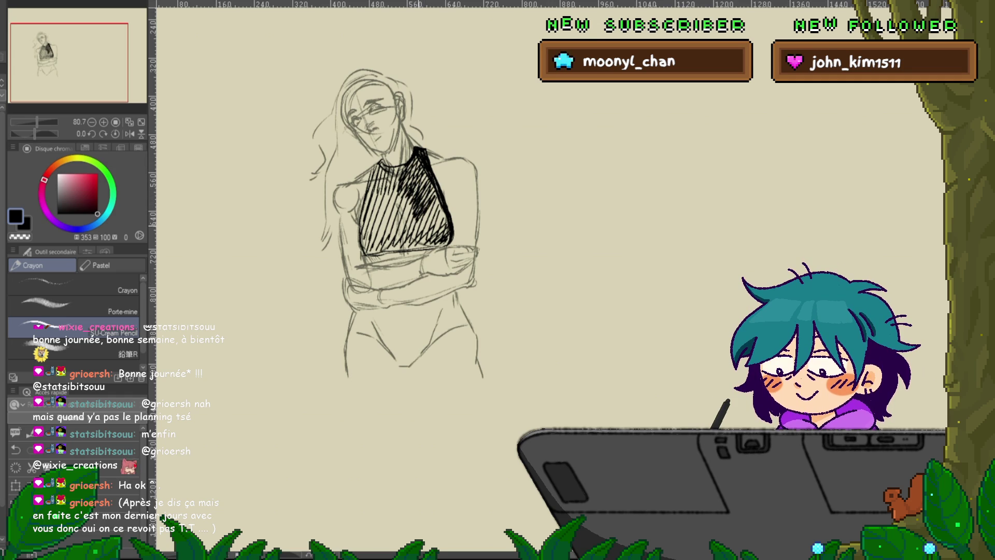
{"action": "mouse_move", "coordinate": [441, 205]}
{"action": "left_mouse_down"}
{"action": "mouse_move", "coordinate": [419, 233]}
{"action": "mouse_move", "coordinate": [425, 241]}
{"action": "left_mouse_up"}
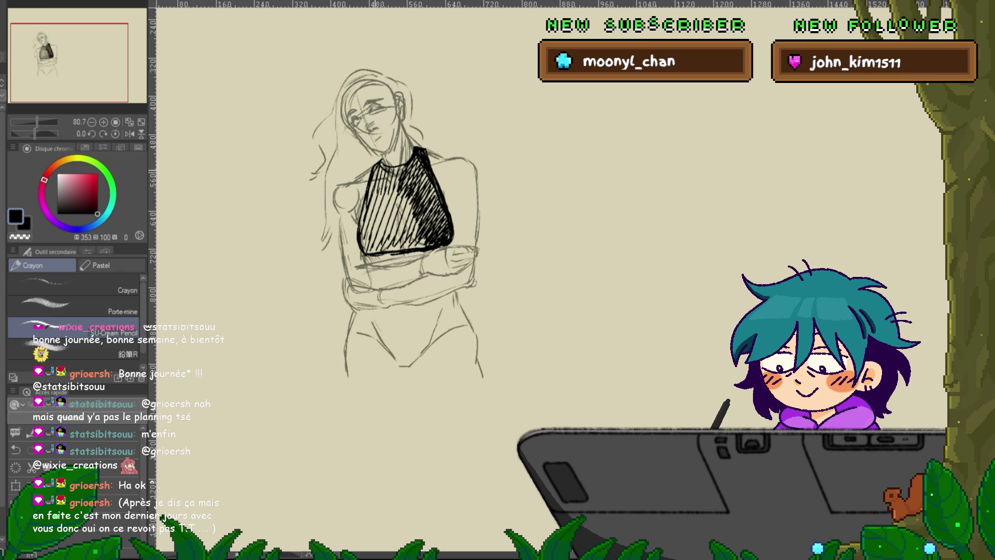
{"action": "left_click_drag", "start_coordinate": [368, 220], "coordinate": [398, 183]}
{"action": "mouse_move", "coordinate": [368, 243]}
{"action": "left_mouse_down"}
{"action": "mouse_move", "coordinate": [408, 199]}
{"action": "mouse_move", "coordinate": [416, 218]}
{"action": "left_mouse_up"}
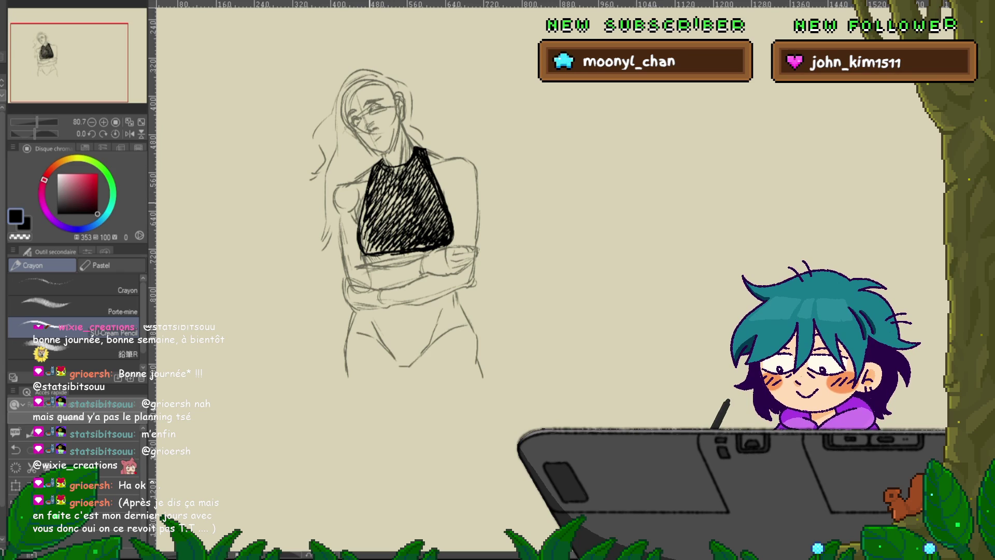
{"action": "left_click_drag", "start_coordinate": [362, 241], "coordinate": [365, 208]}
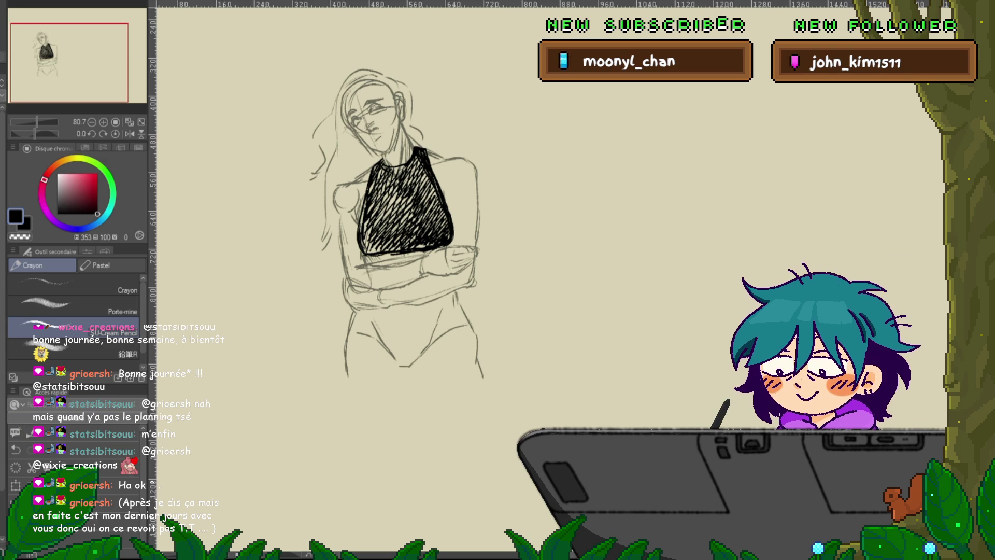
{"action": "key", "text": "m"}
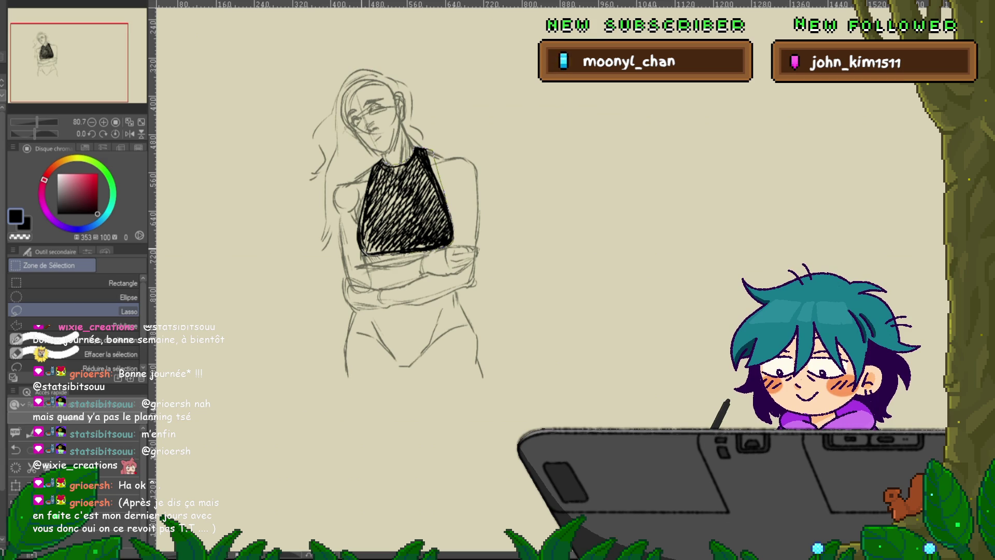
{"action": "left_click_drag", "start_coordinate": [452, 244], "coordinate": [380, 162]}
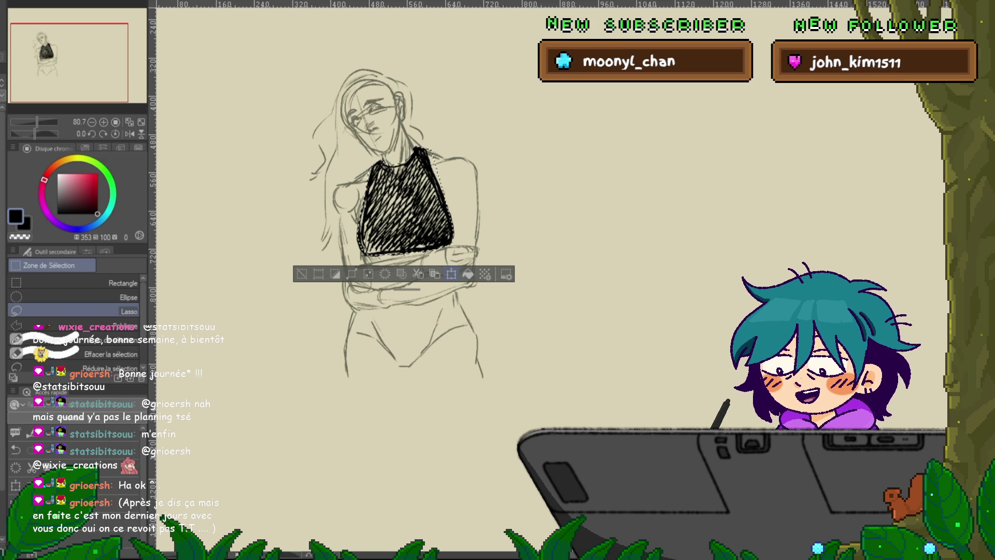
Fill the lassoed top with a flat dark colour and deselect
{"action": "key", "text": "alt+BackSpace"}
{"action": "key", "text": "ctrl+d"}
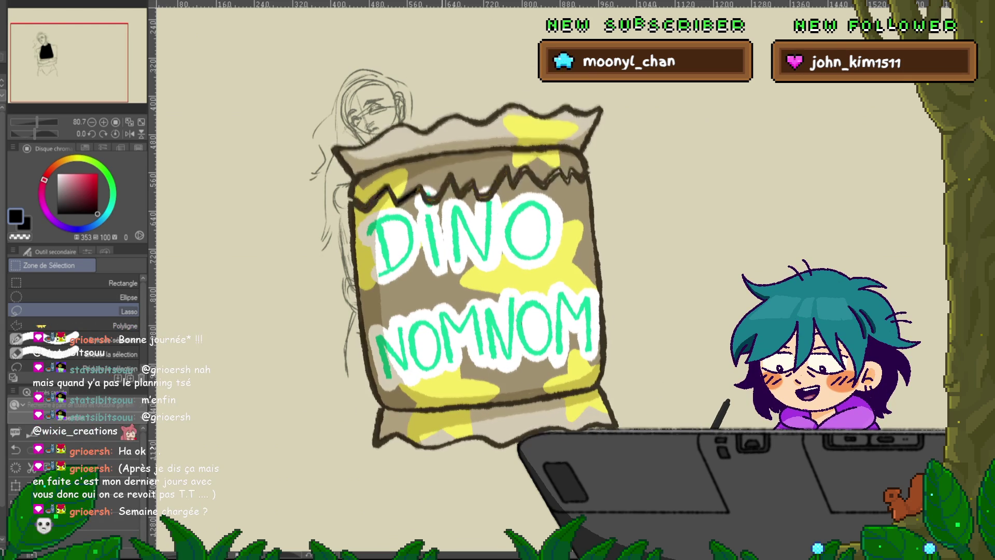
{"action": "key", "text": "p"}
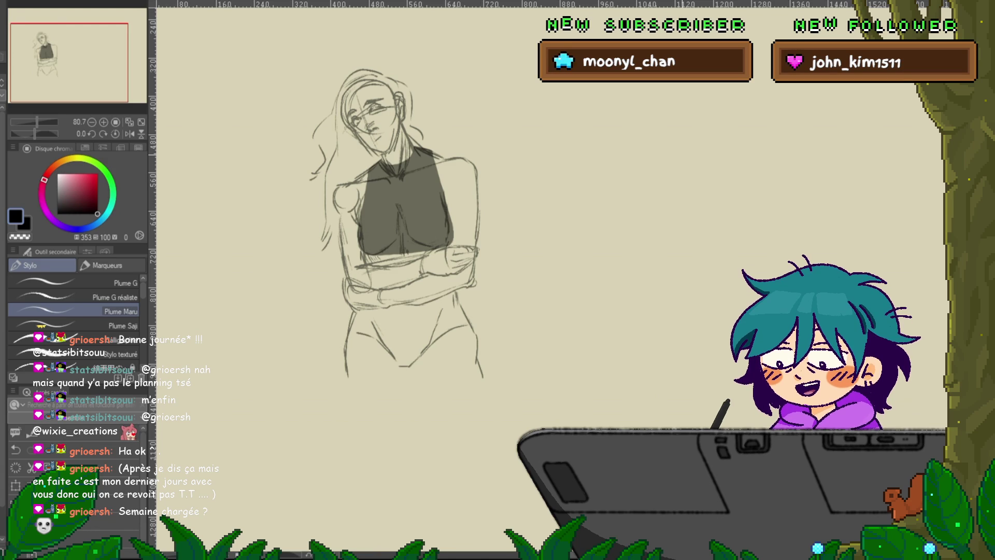
Try the pen and pencil with test strokes on empty canvas, undoing each
{"action": "left_click_drag", "start_coordinate": [510, 241], "coordinate": [550, 197]}
{"action": "key", "text": "ctrl+z"}
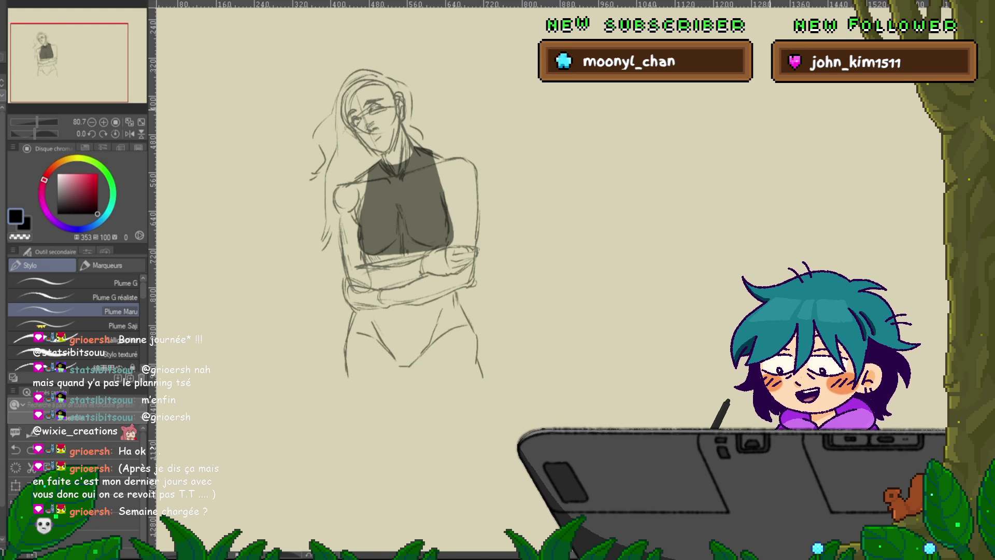
{"action": "key", "text": "p"}
{"action": "left_click_drag", "start_coordinate": [490, 217], "coordinate": [547, 171]}
{"action": "key", "text": "ctrl+z"}
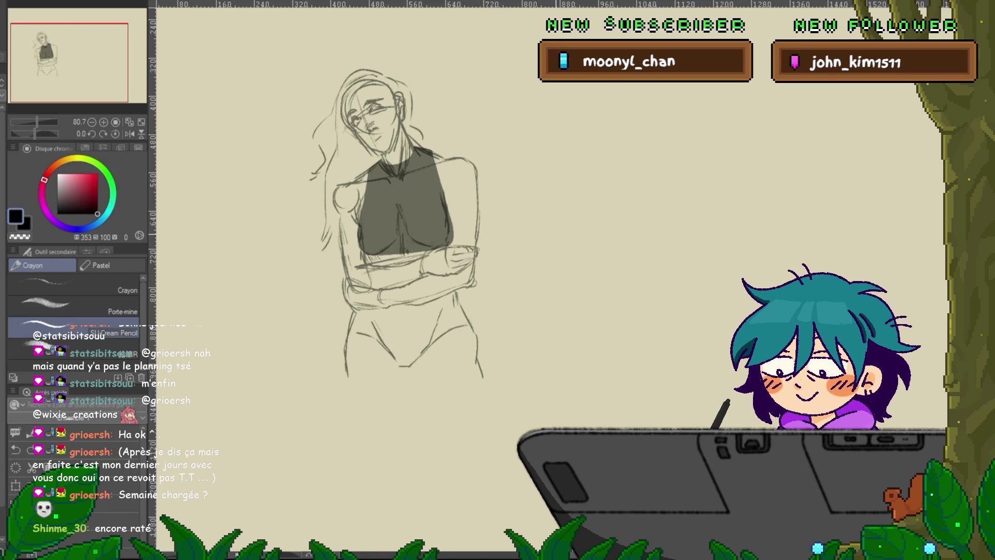
{"action": "scroll", "coordinate": [399, 208], "scroll_direction": "down", "scroll_amount": 2}
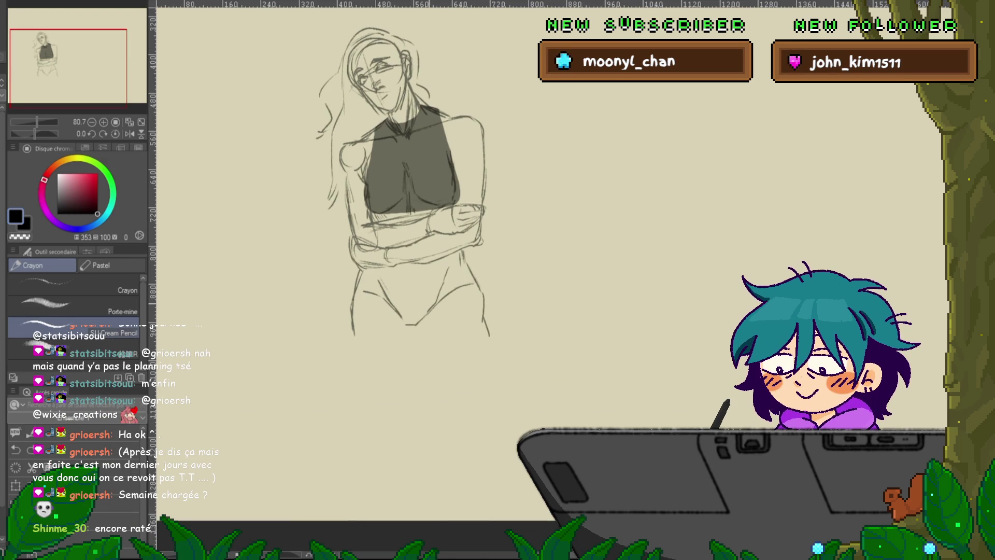
{"action": "key", "text": "p"}
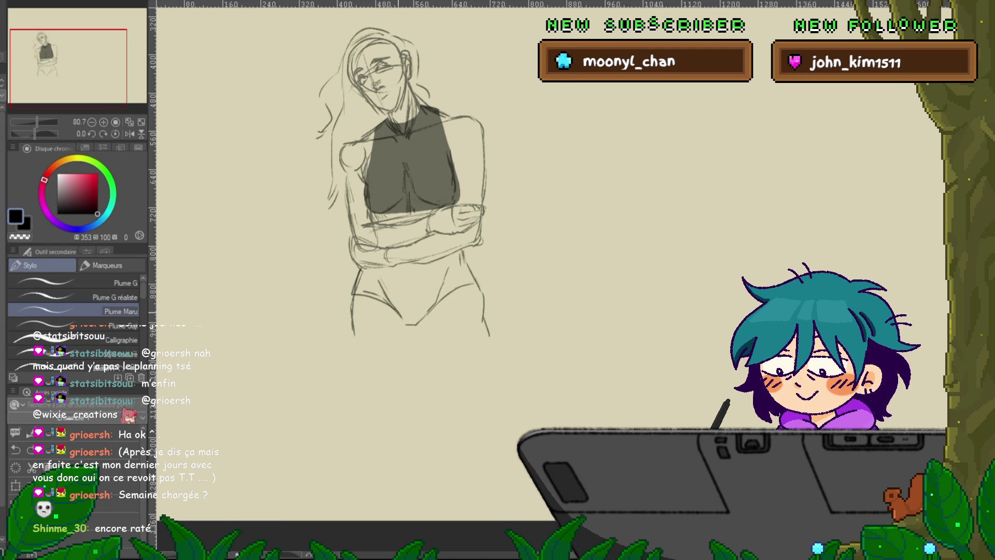
Lasso and delete the stray line near the hip
{"action": "key", "text": "m"}
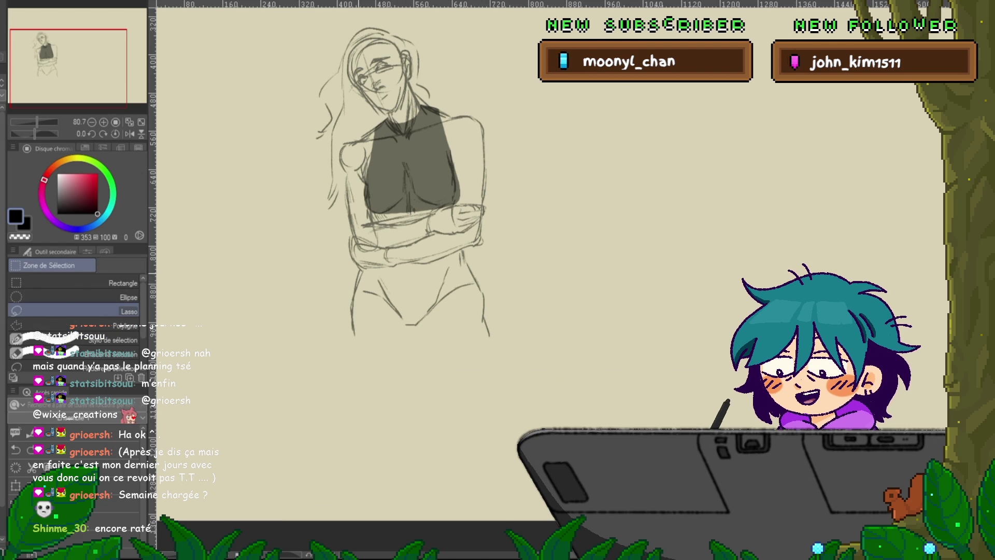
{"action": "mouse_move", "coordinate": [386, 296]}
{"action": "left_mouse_down"}
{"action": "mouse_move", "coordinate": [357, 282]}
{"action": "mouse_move", "coordinate": [403, 317]}
{"action": "left_mouse_up"}
{"action": "key", "text": "Delete"}
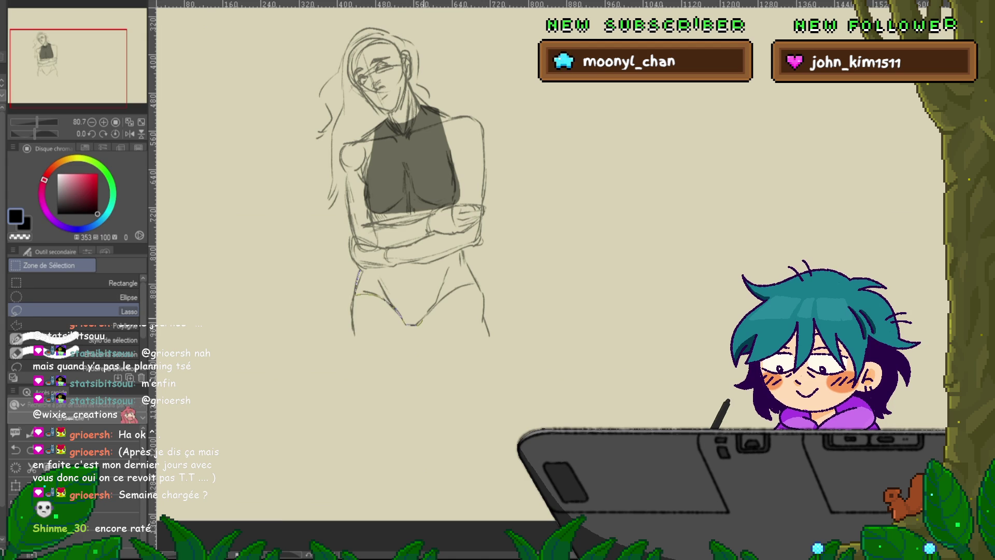
Lasso the briefs, fill them with the dark colour, and deselect
{"action": "left_click_drag", "start_coordinate": [463, 250], "coordinate": [480, 289]}
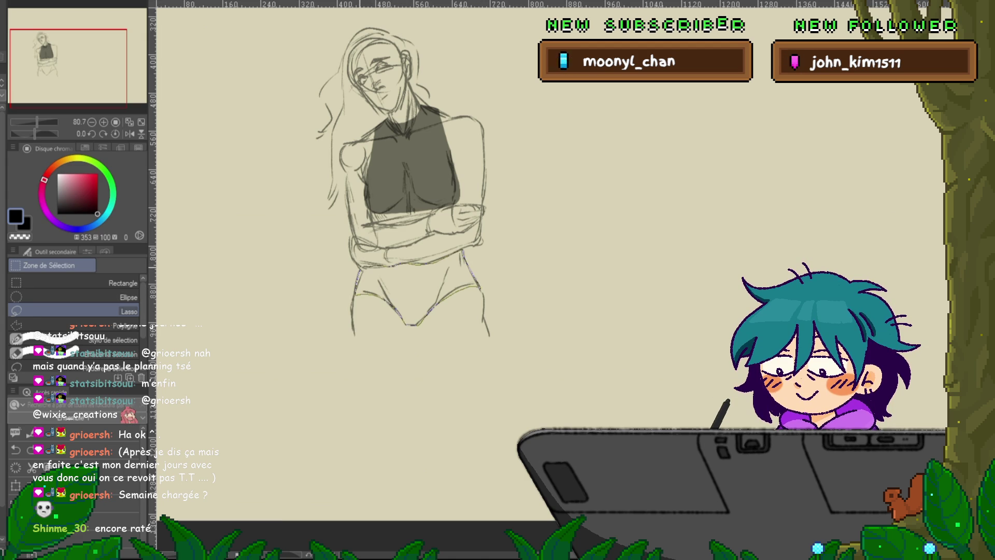
{"action": "left_click_drag", "start_coordinate": [356, 280], "coordinate": [360, 268]}
{"action": "key", "text": "alt+BackSpace"}
{"action": "key", "text": "ctrl+d"}
{"action": "key", "text": "p"}
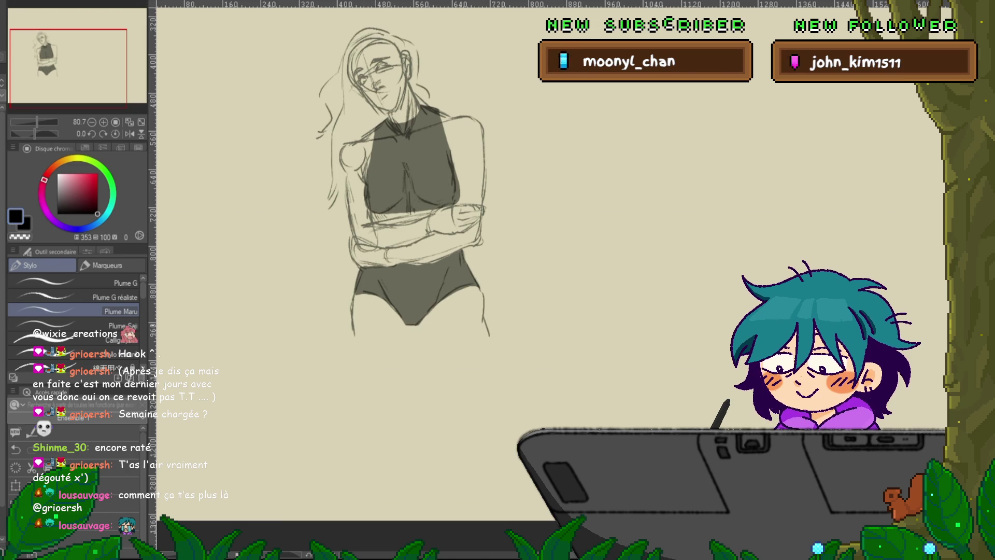
{"action": "key", "text": "p"}
{"action": "left_click_drag", "start_coordinate": [518, 215], "coordinate": [569, 163]}
{"action": "mouse_move", "coordinate": [515, 220]}
{"action": "left_mouse_down"}
{"action": "mouse_move", "coordinate": [591, 165]}
{"action": "mouse_move", "coordinate": [622, 165]}
{"action": "mouse_move", "coordinate": [572, 164]}
{"action": "mouse_move", "coordinate": [584, 171]}
{"action": "left_mouse_up"}
{"action": "key", "text": "Delete"}
{"action": "left_click_drag", "start_coordinate": [539, 228], "coordinate": [602, 173]}
{"action": "key", "text": "Delete"}
{"action": "left_click_drag", "start_coordinate": [521, 216], "coordinate": [582, 168]}
{"action": "mouse_move", "coordinate": [529, 223]}
{"action": "left_mouse_down"}
{"action": "mouse_move", "coordinate": [598, 172]}
{"action": "mouse_move", "coordinate": [565, 163]}
{"action": "left_mouse_up"}
{"action": "key", "text": "Delete"}
{"action": "mouse_move", "coordinate": [528, 223]}
{"action": "left_mouse_down"}
{"action": "mouse_move", "coordinate": [581, 167]}
{"action": "mouse_move", "coordinate": [601, 172]}
{"action": "left_mouse_up"}
{"action": "key", "text": "Delete"}
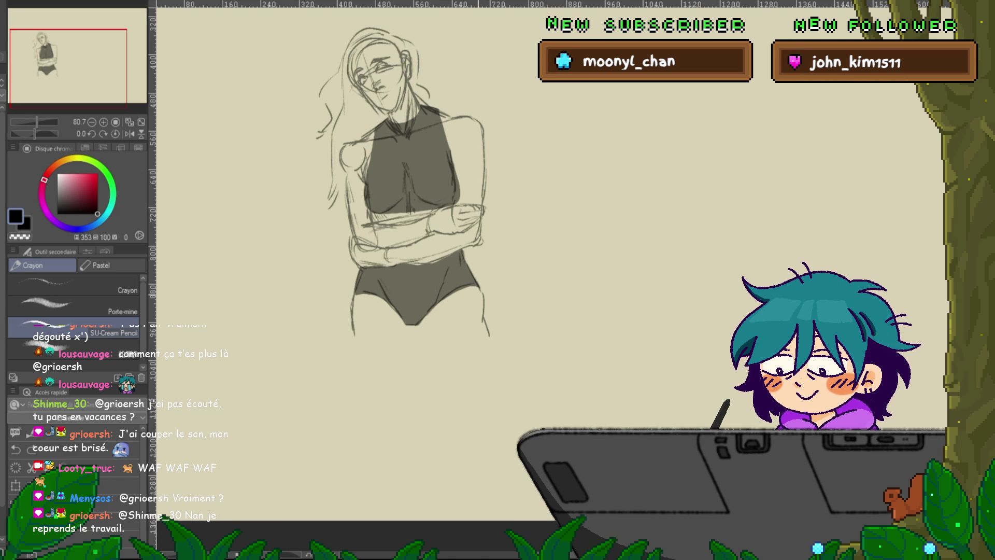
{"action": "left_click_drag", "start_coordinate": [404, 207], "coordinate": [384, 296]}
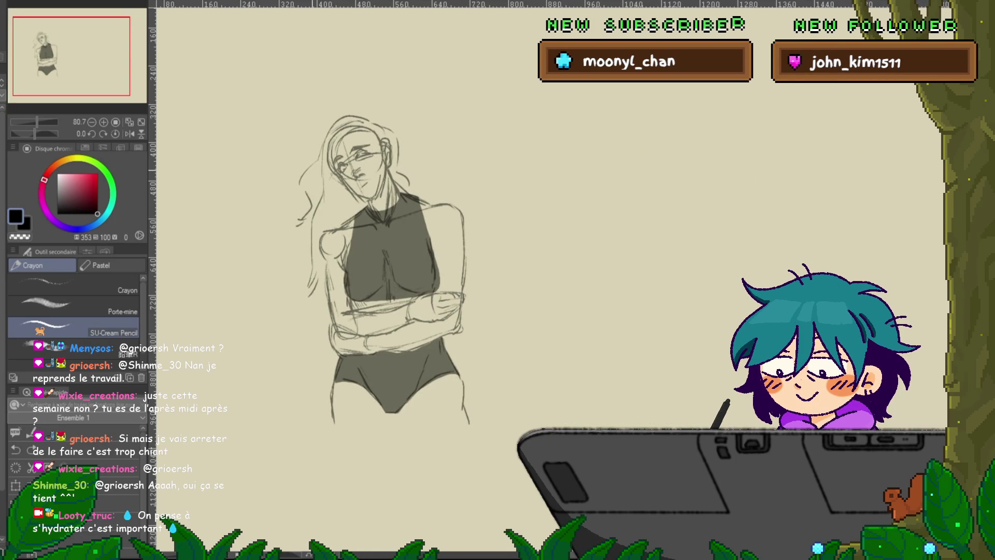
{"action": "scroll", "coordinate": [447, 261], "scroll_direction": "up", "scroll_amount": 2}
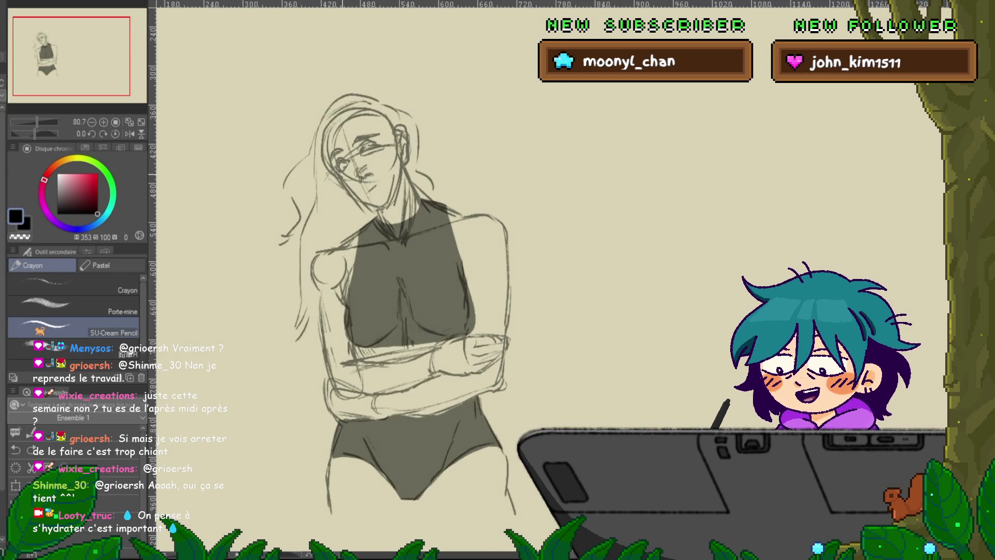
Ink the eye outline, a pupil, the nose, a longer mouth line and a small earring
{"action": "scroll", "coordinate": [446, 261], "scroll_direction": "up", "scroll_amount": 2}
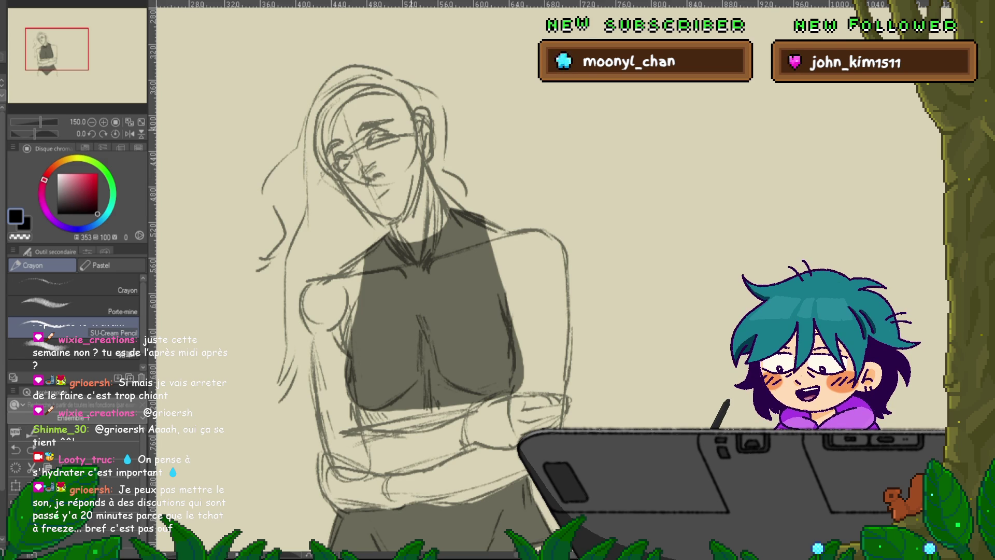
{"action": "mouse_move", "coordinate": [347, 157]}
{"action": "left_mouse_down"}
{"action": "mouse_move", "coordinate": [339, 169]}
{"action": "mouse_move", "coordinate": [394, 135]}
{"action": "mouse_move", "coordinate": [389, 142]}
{"action": "left_mouse_up"}
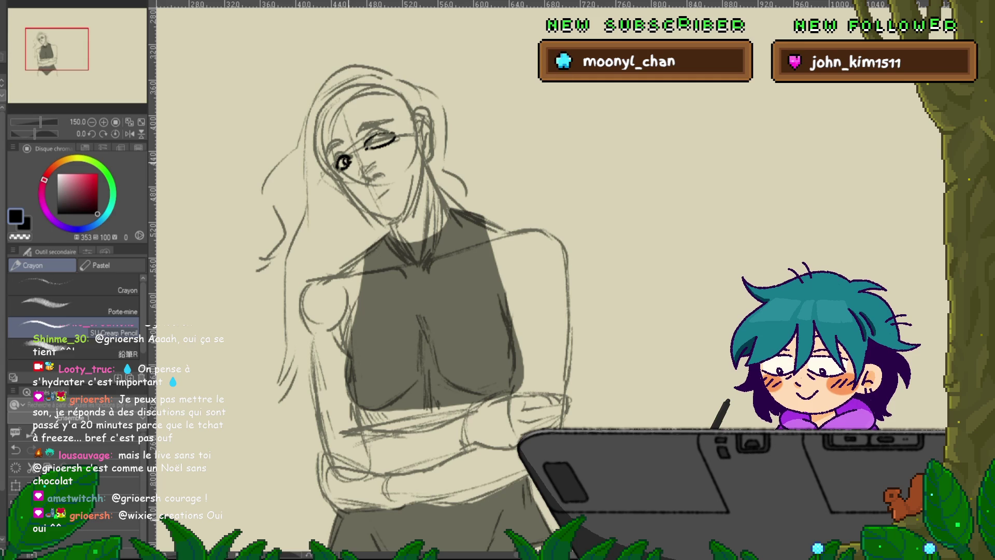
{"action": "left_click_drag", "start_coordinate": [388, 136], "coordinate": [381, 143]}
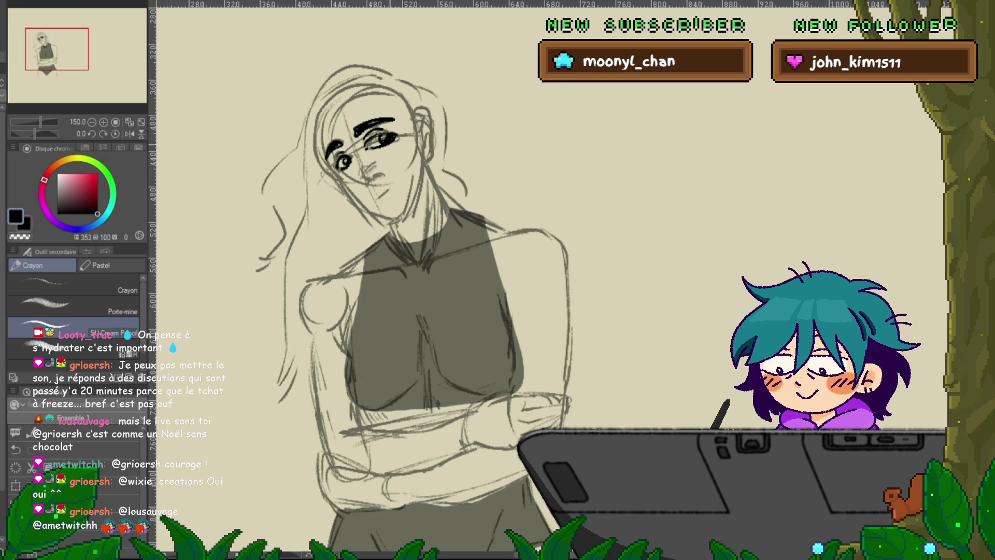
{"action": "left_click_drag", "start_coordinate": [362, 177], "coordinate": [369, 180]}
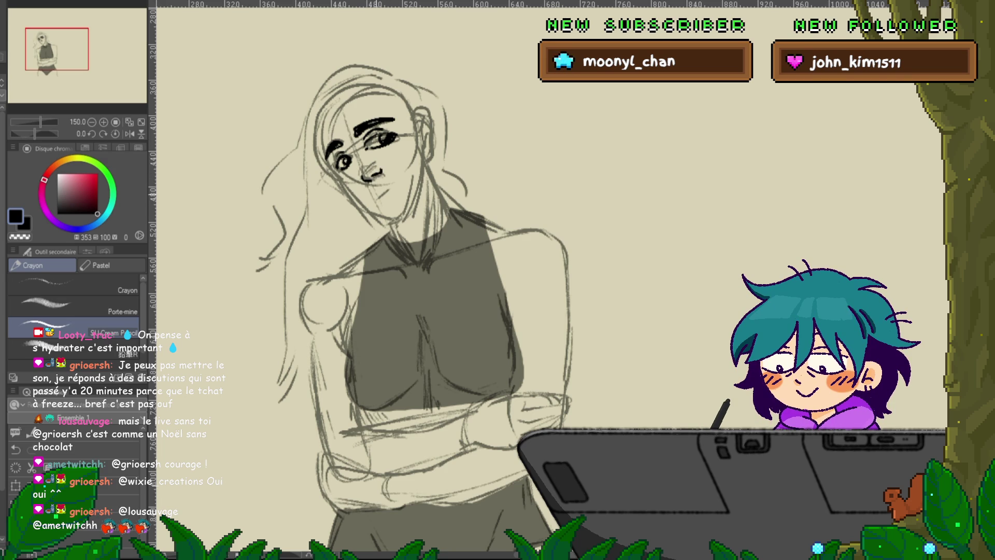
{"action": "left_click_drag", "start_coordinate": [382, 191], "coordinate": [397, 184]}
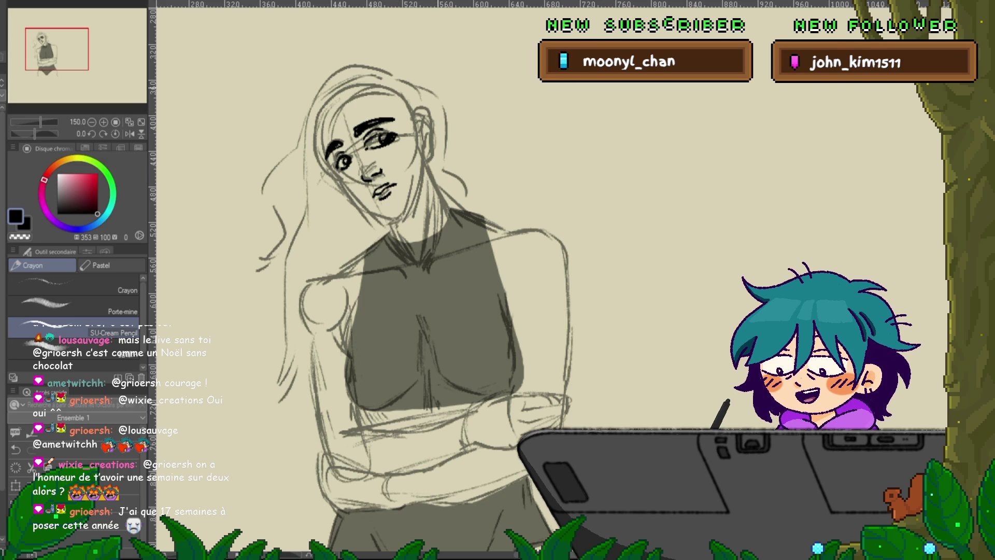
{"action": "left_click_drag", "start_coordinate": [428, 134], "coordinate": [432, 141]}
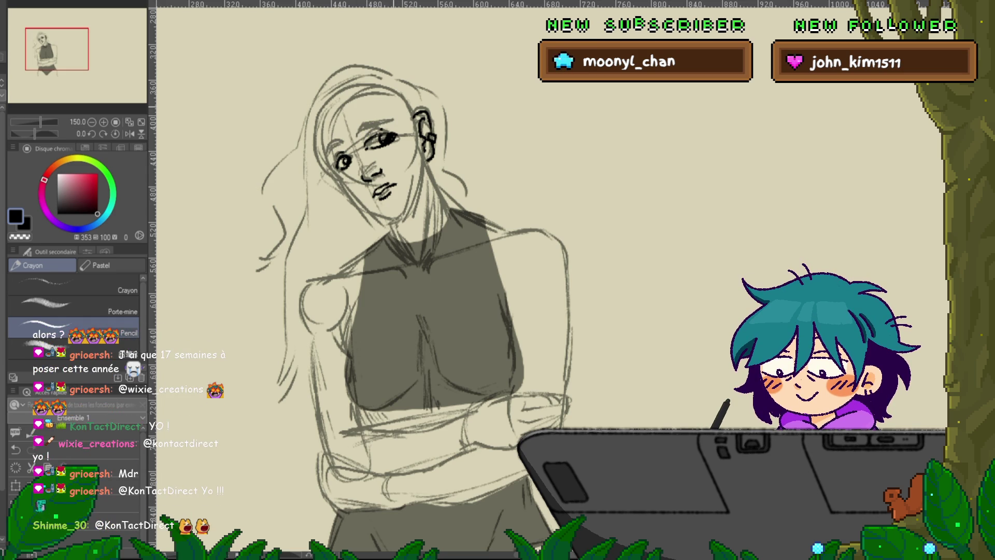
Ink the eyebrows and dark hair strands along the face's left side, undoing a stray stroke
{"action": "left_click_drag", "start_coordinate": [507, 54], "coordinate": [511, 103]}
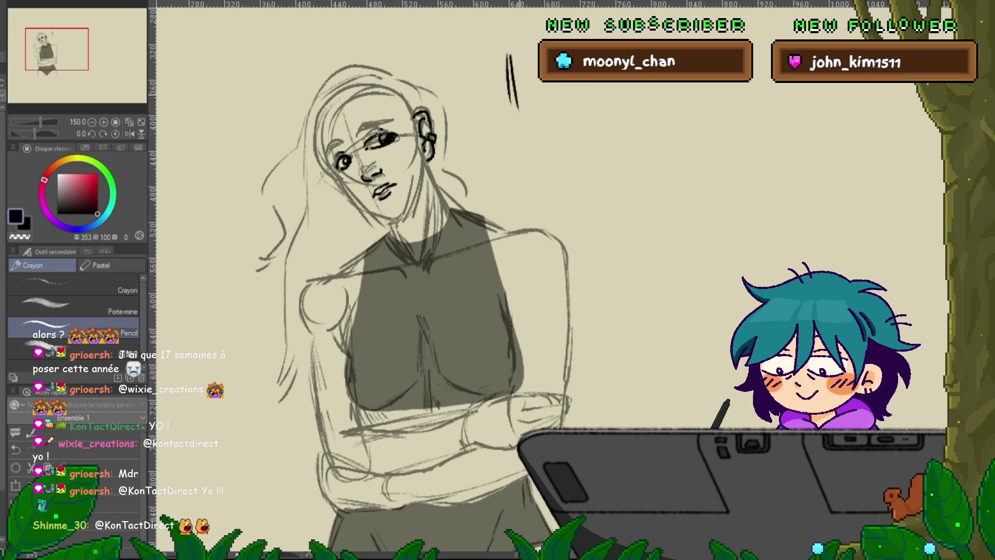
{"action": "key", "text": "ctrl+z"}
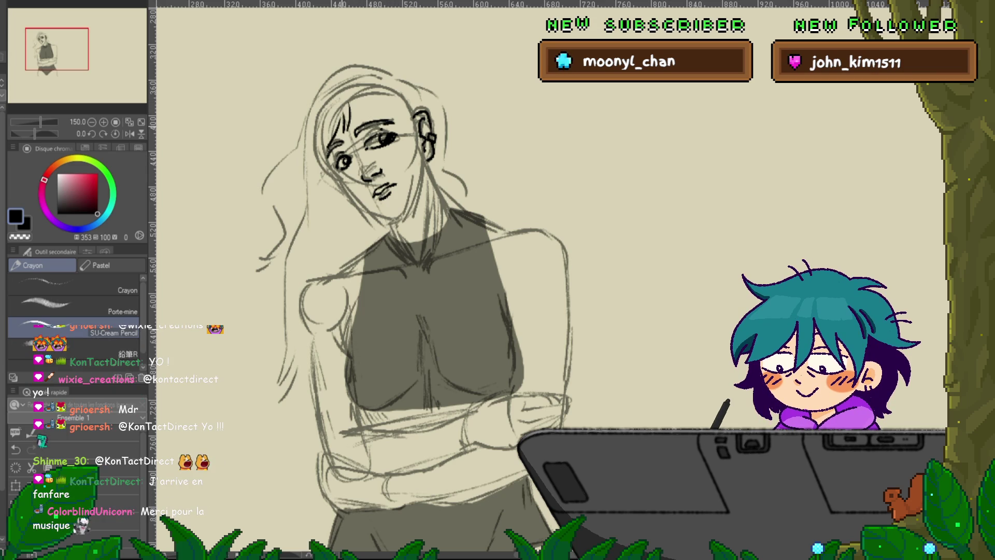
{"action": "left_click_drag", "start_coordinate": [386, 108], "coordinate": [409, 130]}
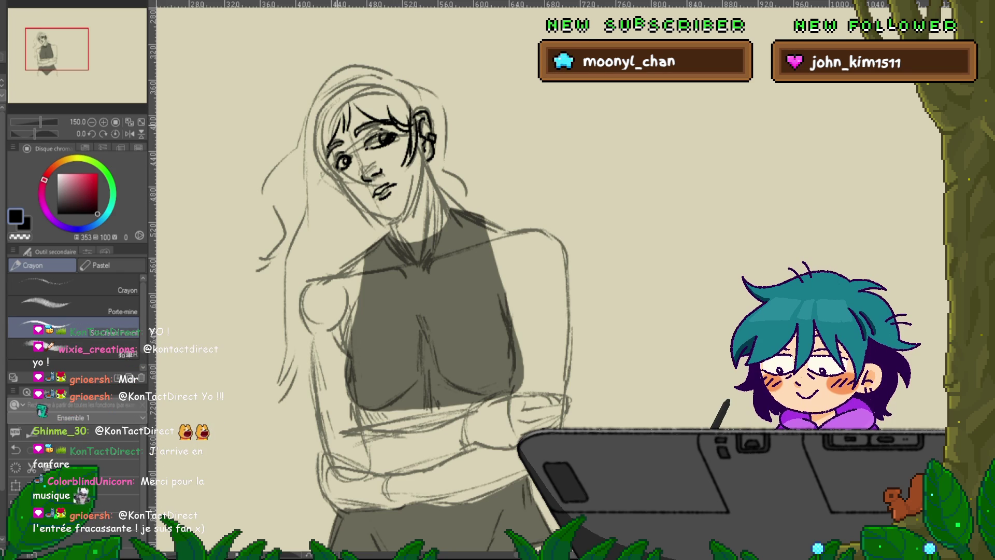
{"action": "mouse_move", "coordinate": [326, 125]}
{"action": "left_mouse_down"}
{"action": "mouse_move", "coordinate": [321, 176]}
{"action": "mouse_move", "coordinate": [304, 182]}
{"action": "mouse_move", "coordinate": [306, 194]}
{"action": "left_mouse_up"}
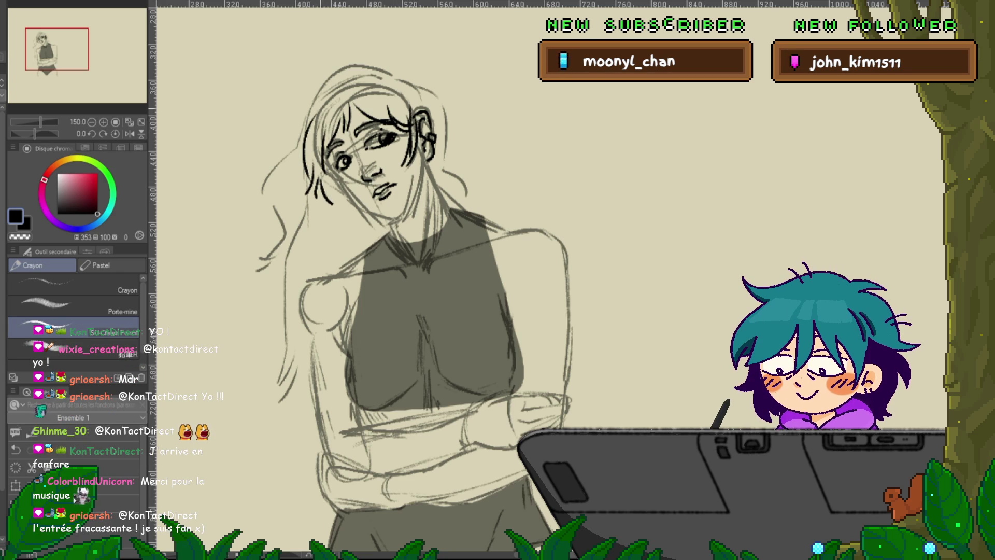
{"action": "left_click_drag", "start_coordinate": [324, 172], "coordinate": [336, 207]}
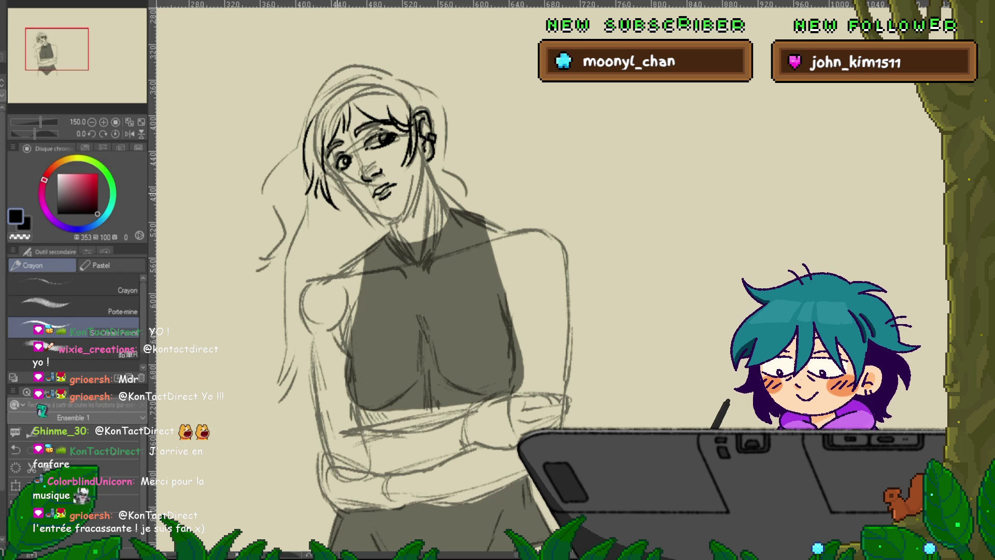
Ink the curl and top of the head, the left hair outline, an inner strand and the wavy lower-left tips
{"action": "left_click_drag", "start_coordinate": [373, 49], "coordinate": [400, 80]}
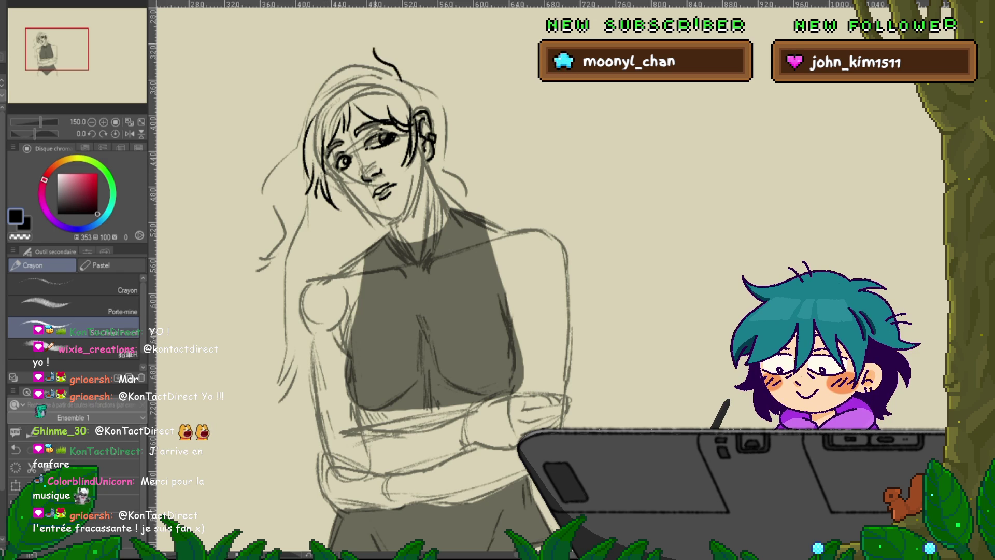
{"action": "left_click_drag", "start_coordinate": [328, 78], "coordinate": [382, 68]}
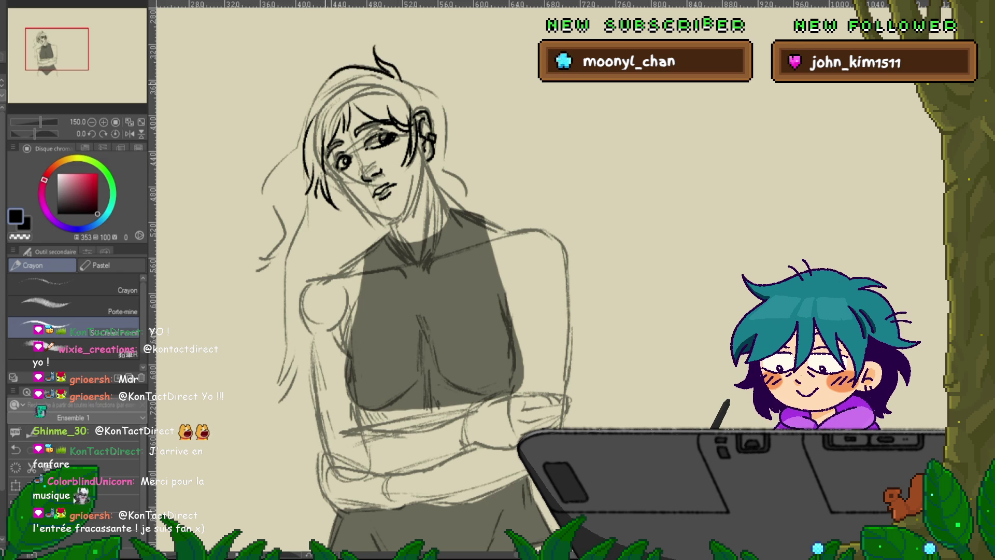
{"action": "mouse_move", "coordinate": [290, 159]}
{"action": "left_mouse_down"}
{"action": "mouse_move", "coordinate": [258, 197]}
{"action": "mouse_move", "coordinate": [260, 254]}
{"action": "mouse_move", "coordinate": [280, 297]}
{"action": "left_mouse_up"}
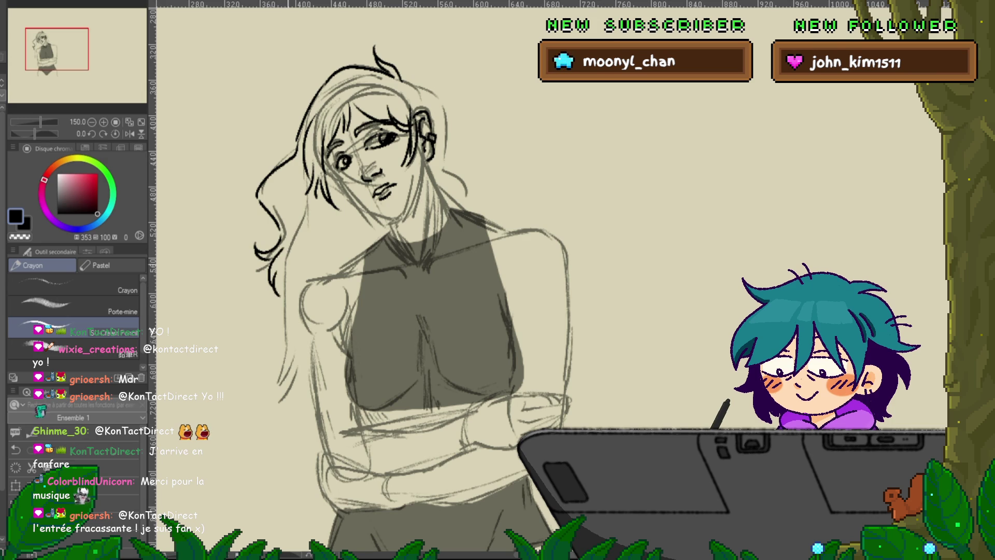
{"action": "left_click_drag", "start_coordinate": [303, 164], "coordinate": [294, 220]}
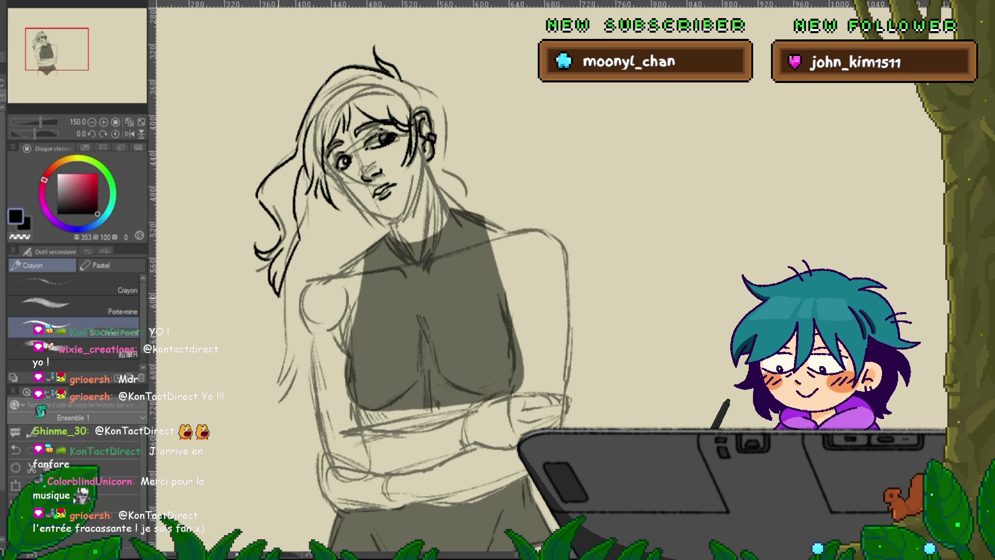
{"action": "mouse_move", "coordinate": [258, 358]}
{"action": "left_mouse_down"}
{"action": "mouse_move", "coordinate": [287, 368]}
{"action": "mouse_move", "coordinate": [290, 400]}
{"action": "left_mouse_up"}
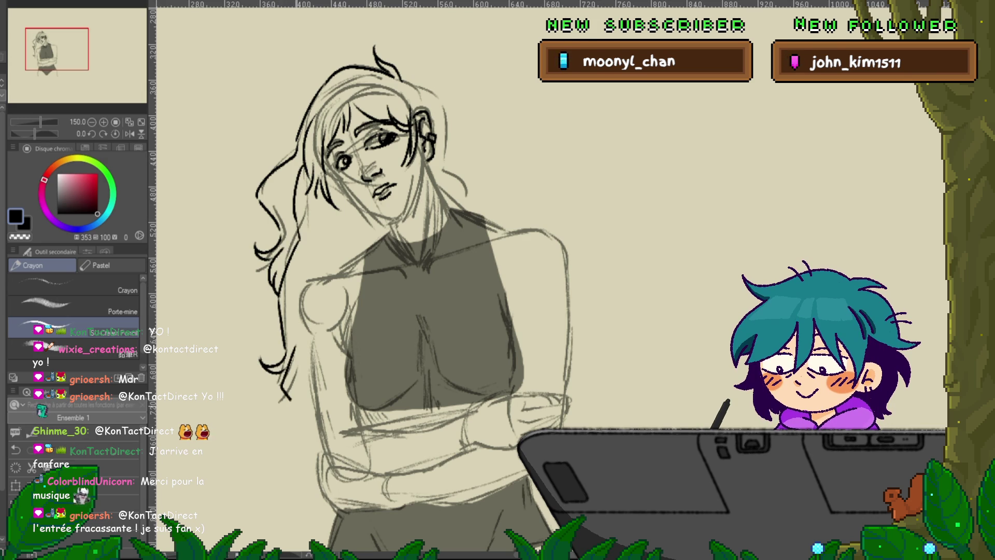
{"action": "left_click_drag", "start_coordinate": [298, 365], "coordinate": [312, 413]}
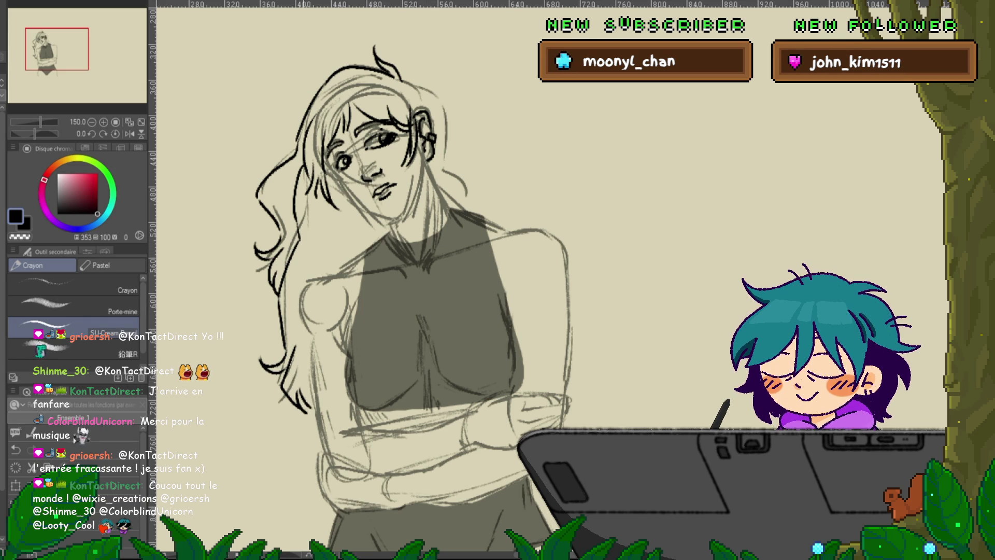
Add a strand inside the hair and redraw the right-side hair strand after undoing one stroke
{"action": "left_click_drag", "start_coordinate": [344, 220], "coordinate": [336, 256]}
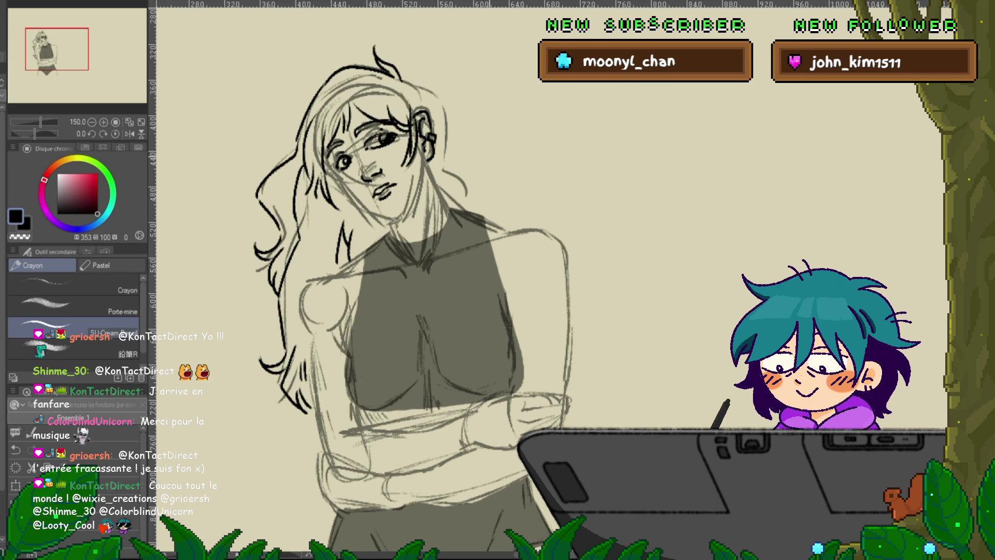
{"action": "mouse_move", "coordinate": [445, 102]}
{"action": "left_mouse_down"}
{"action": "mouse_move", "coordinate": [439, 173]}
{"action": "mouse_move", "coordinate": [474, 209]}
{"action": "left_mouse_up"}
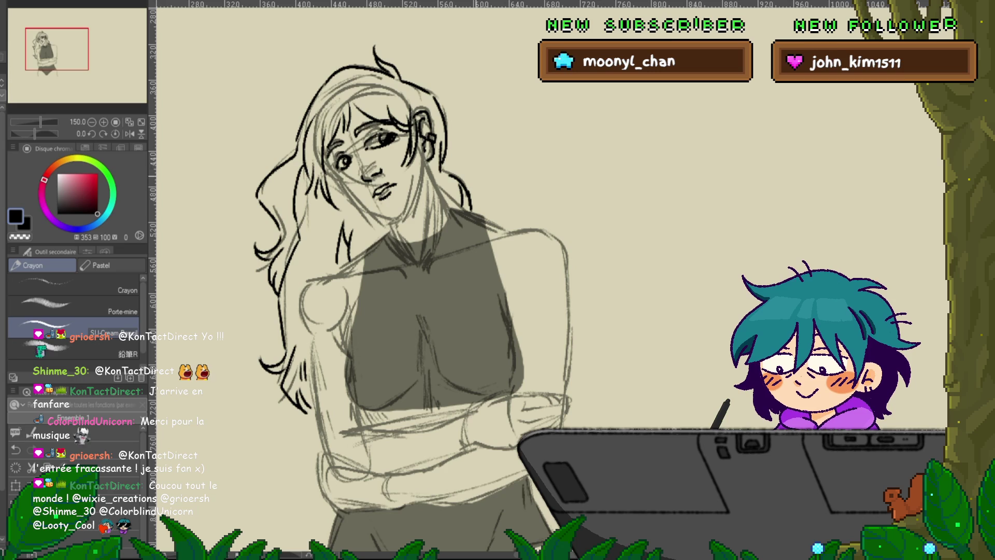
{"action": "key", "text": "ctrl+z"}
{"action": "mouse_move", "coordinate": [435, 183]}
{"action": "left_mouse_down"}
{"action": "mouse_move", "coordinate": [420, 206]}
{"action": "mouse_move", "coordinate": [432, 215]}
{"action": "mouse_move", "coordinate": [486, 213]}
{"action": "left_mouse_up"}
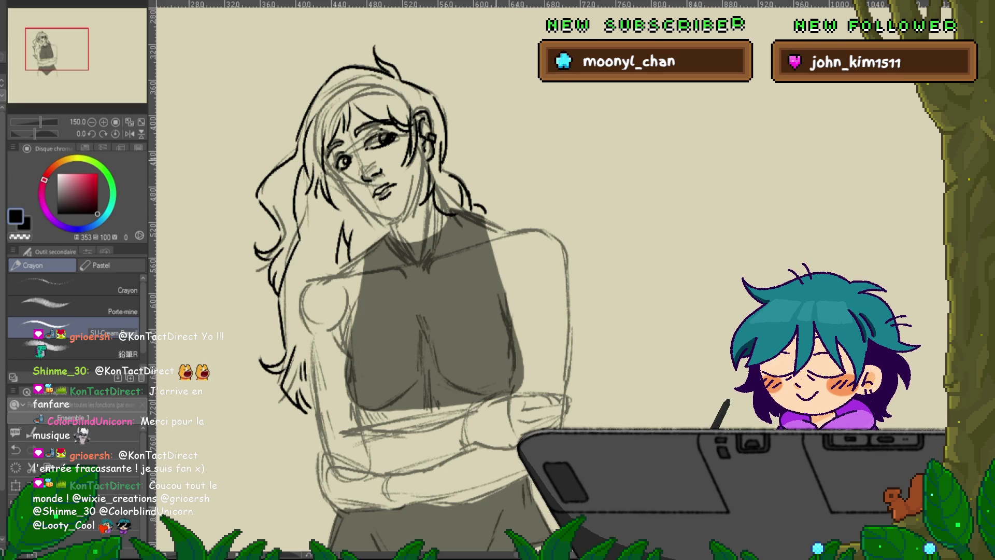
Darken the left cheek, jaw, neck and shoulder lines
{"action": "mouse_move", "coordinate": [336, 165]}
{"action": "left_mouse_down"}
{"action": "mouse_move", "coordinate": [344, 198]}
{"action": "mouse_move", "coordinate": [379, 218]}
{"action": "left_mouse_up"}
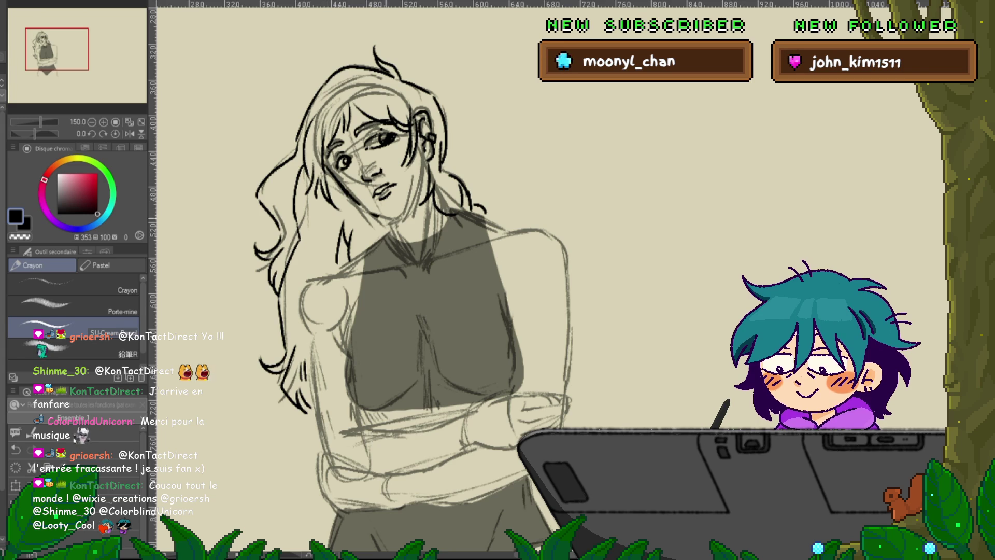
{"action": "left_click_drag", "start_coordinate": [410, 168], "coordinate": [425, 261]}
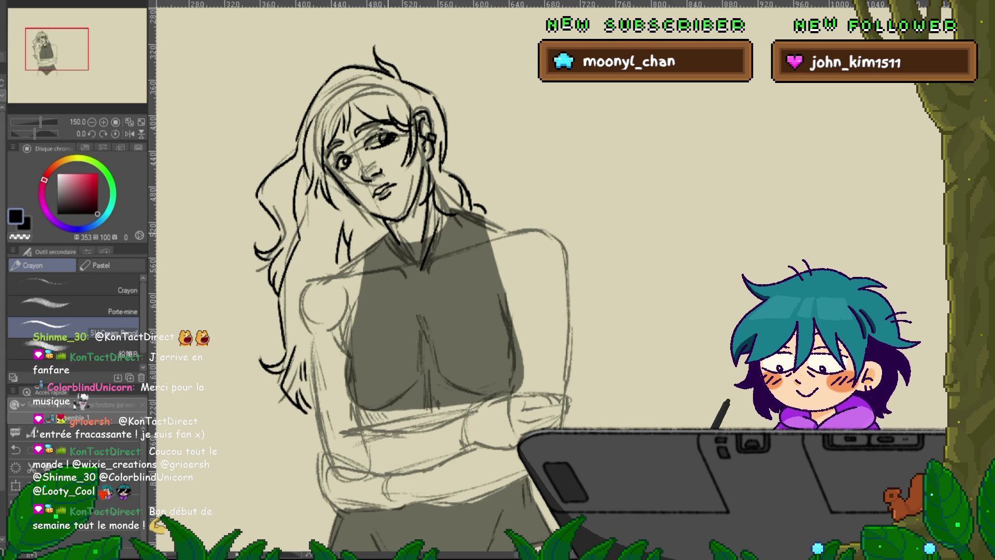
{"action": "left_click_drag", "start_coordinate": [338, 274], "coordinate": [361, 252]}
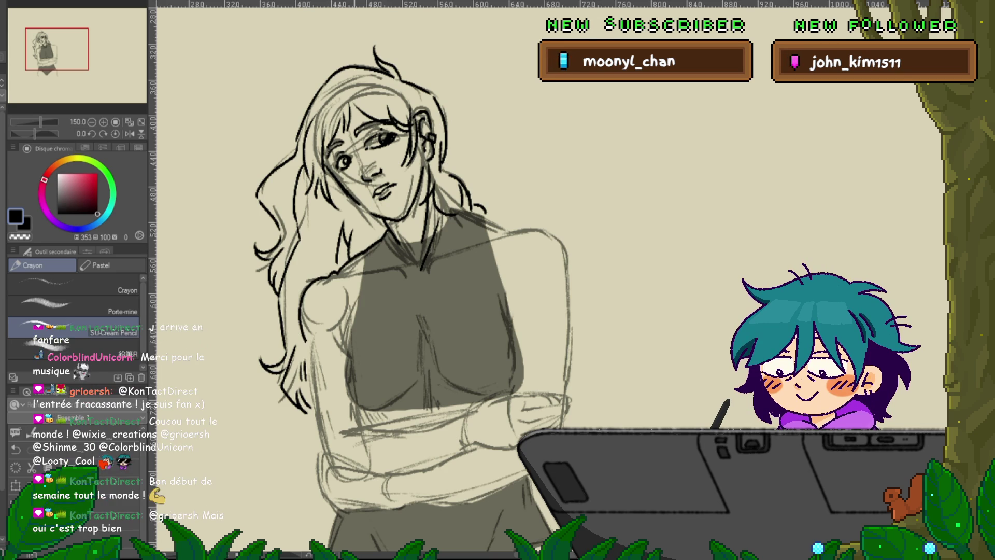
{"action": "left_click_drag", "start_coordinate": [363, 259], "coordinate": [276, 246]}
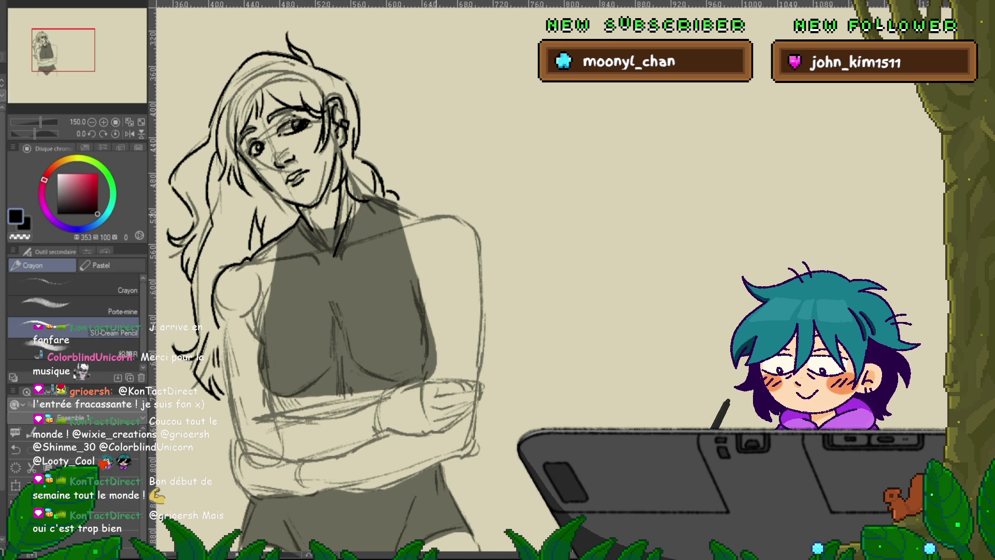
{"action": "scroll", "coordinate": [357, 275], "scroll_direction": "down", "scroll_amount": 2}
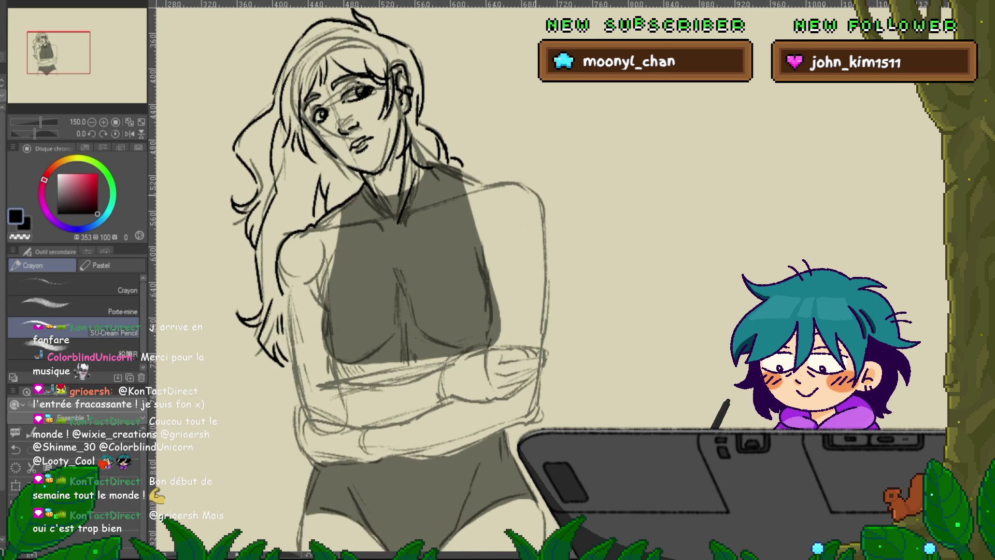
Zoom out to about 80% and recenter the figure higher in view, starting hatching beside the neck
{"action": "scroll", "coordinate": [358, 275], "scroll_direction": "down", "scroll_amount": 2}
{"action": "scroll", "coordinate": [533, 189], "scroll_direction": "up", "scroll_amount": 1}
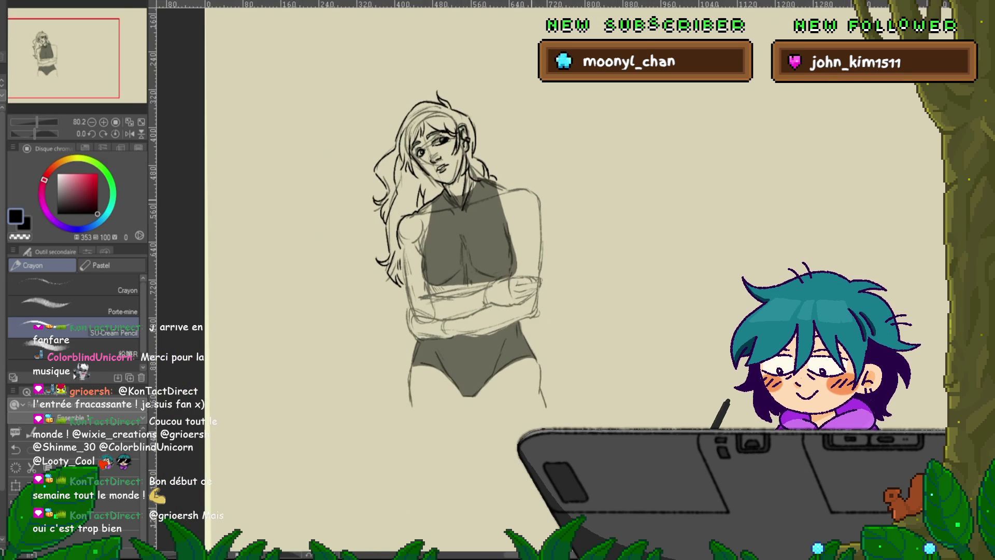
{"action": "left_click_drag", "start_coordinate": [466, 259], "coordinate": [366, 268]}
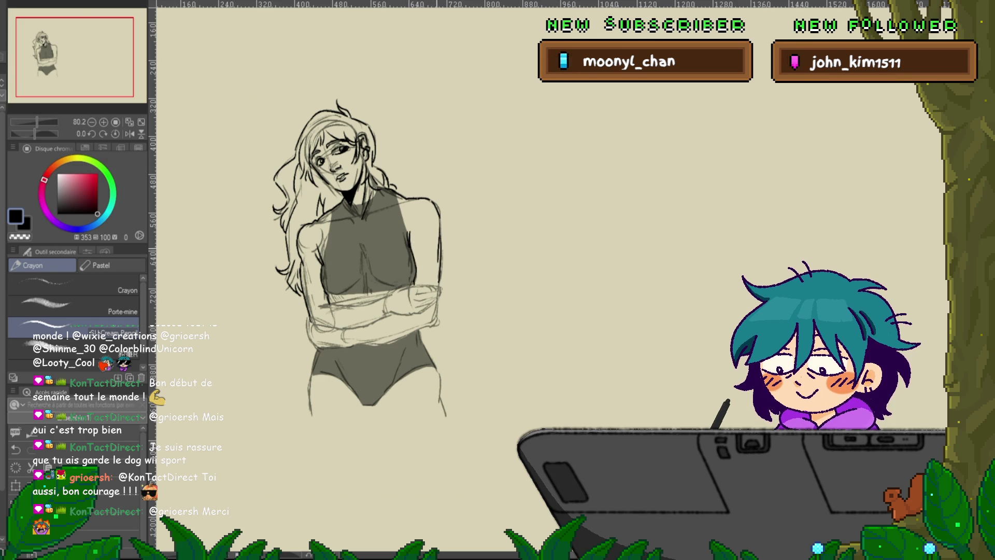
{"action": "left_click_drag", "start_coordinate": [358, 259], "coordinate": [351, 216]}
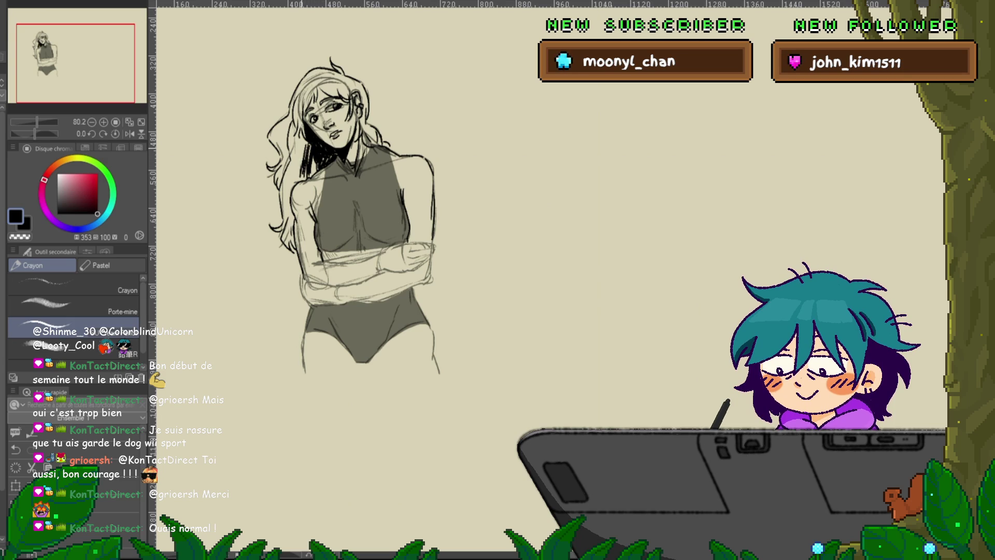
{"action": "left_click_drag", "start_coordinate": [299, 158], "coordinate": [292, 180]}
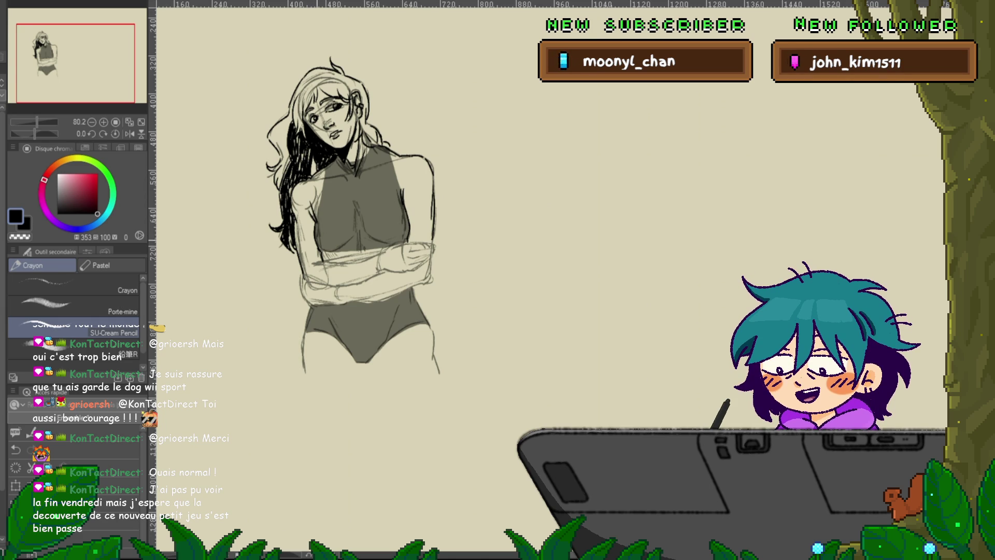
Scroll the view up while hatching the hair left of the neck into a black mass
{"action": "scroll", "coordinate": [351, 232], "scroll_direction": "up", "scroll_amount": 2}
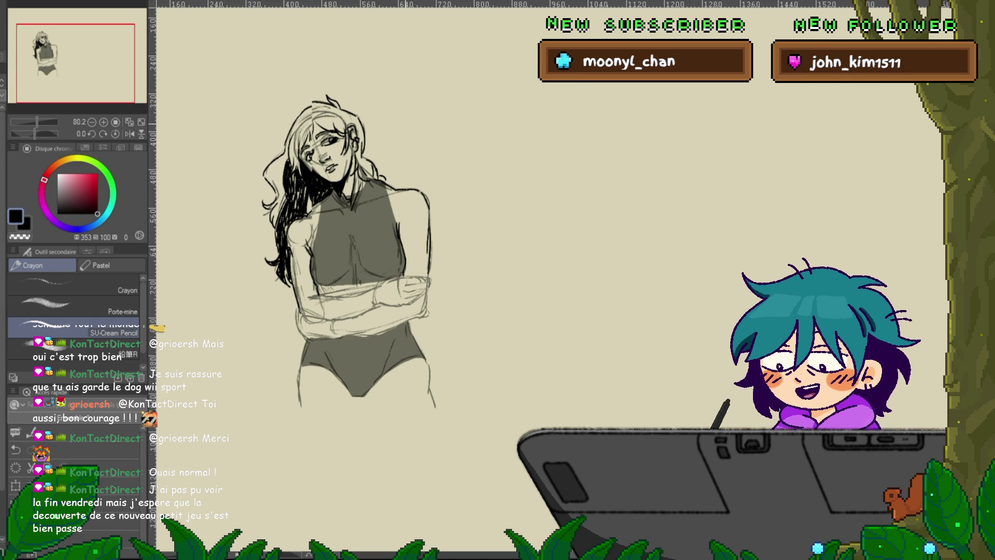
Undo and redo the dark hair hatching, adding another dark stroke beside the neck
{"action": "scroll", "coordinate": [349, 265], "scroll_direction": "up", "scroll_amount": 1}
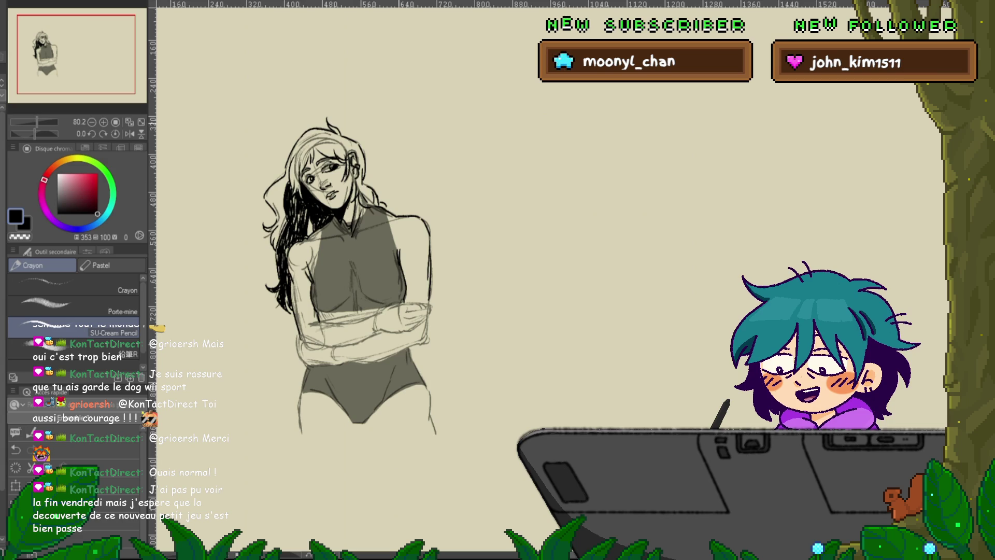
{"action": "key", "text": "ctrl+z"}
{"action": "key", "text": "ctrl+z"}
{"action": "key", "text": "ctrl+z"}
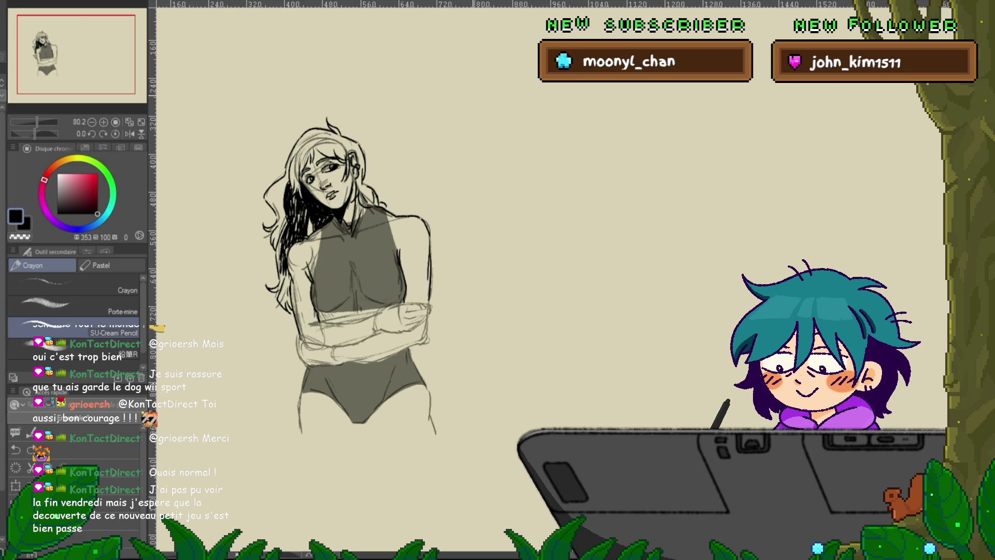
{"action": "key", "text": "ctrl+z"}
{"action": "key", "text": "ctrl+z"}
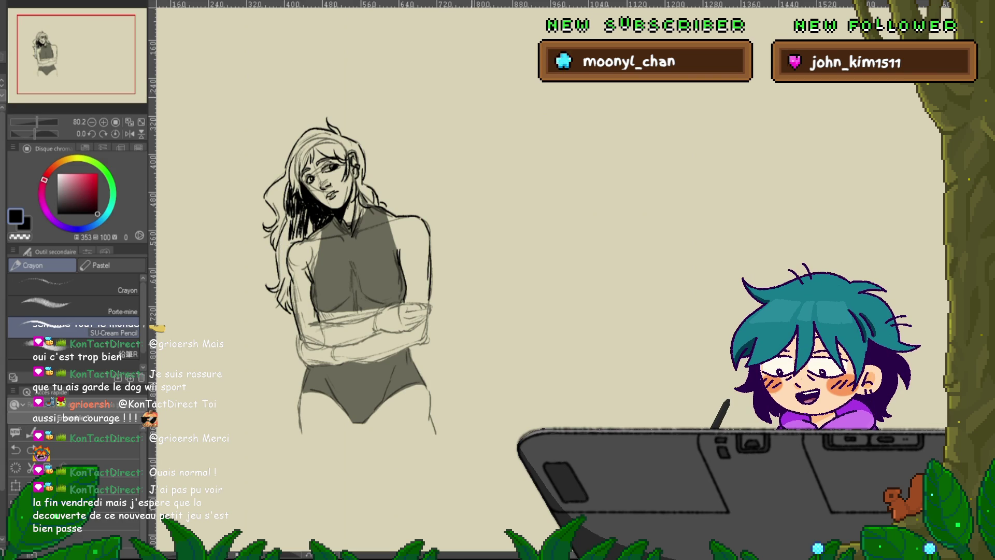
{"action": "key", "text": "ctrl+z"}
{"action": "key", "text": "ctrl+z"}
{"action": "key", "text": "ctrl+z"}
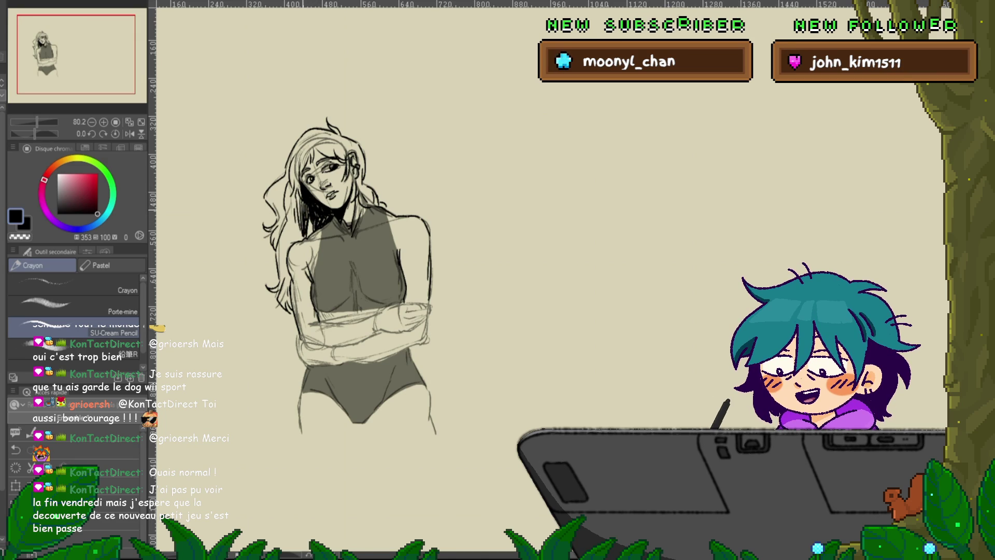
{"action": "key", "text": "ctrl+y"}
{"action": "key", "text": "ctrl+y"}
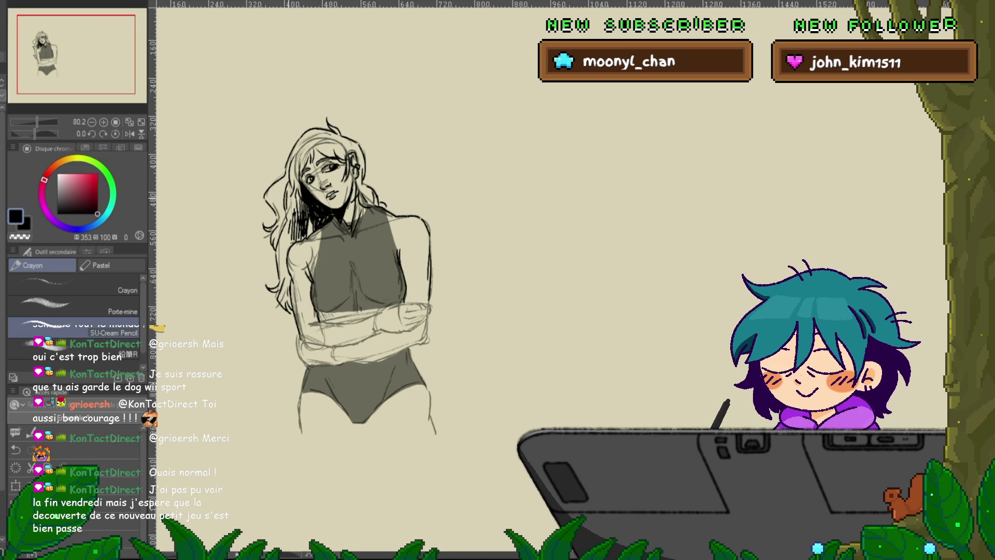
{"action": "left_click_drag", "start_coordinate": [291, 192], "coordinate": [292, 216]}
{"action": "key", "text": "ctrl+y"}
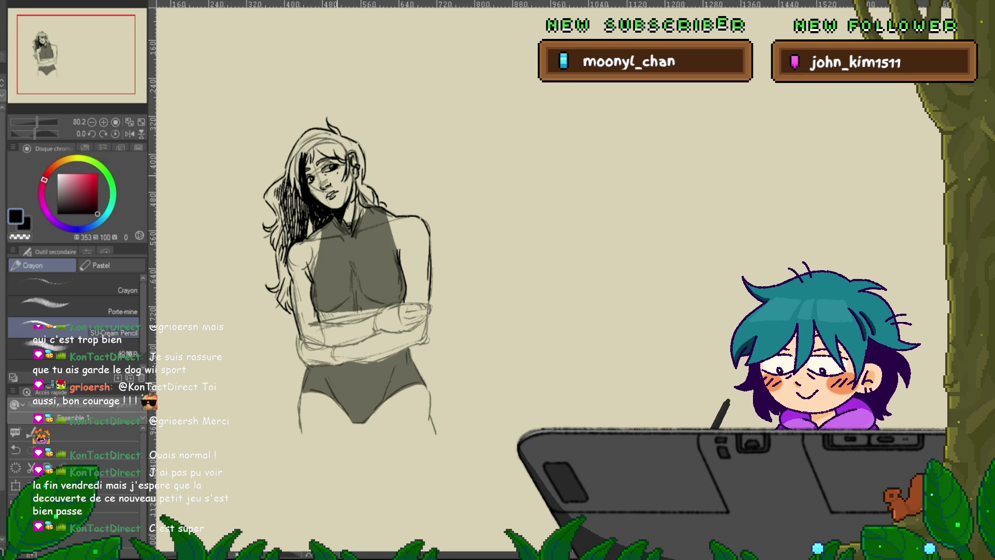
Add a small pencil mark near the right shoulder and shift the figure left in view
{"action": "scroll", "coordinate": [340, 244], "scroll_direction": "down", "scroll_amount": 3}
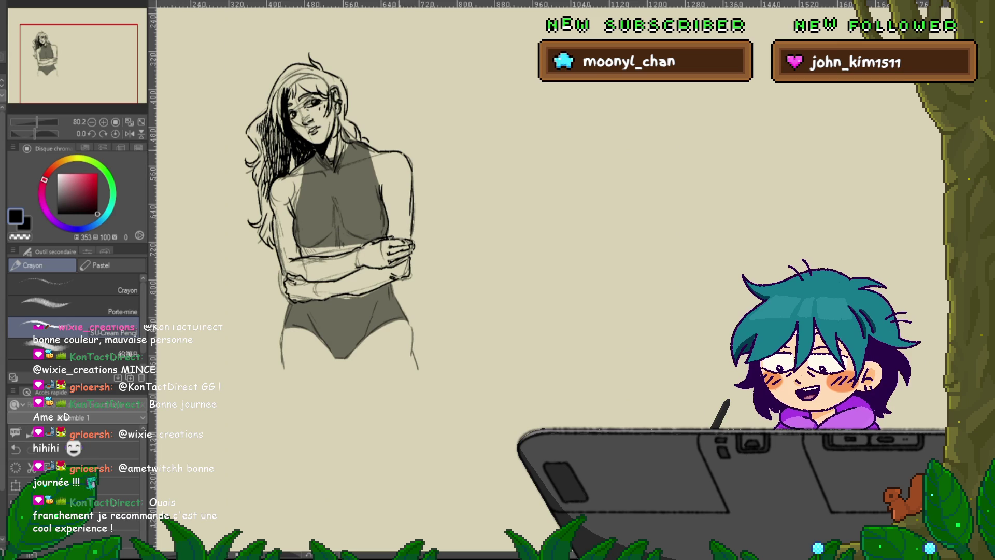
{"action": "left_click_drag", "start_coordinate": [385, 164], "coordinate": [386, 170]}
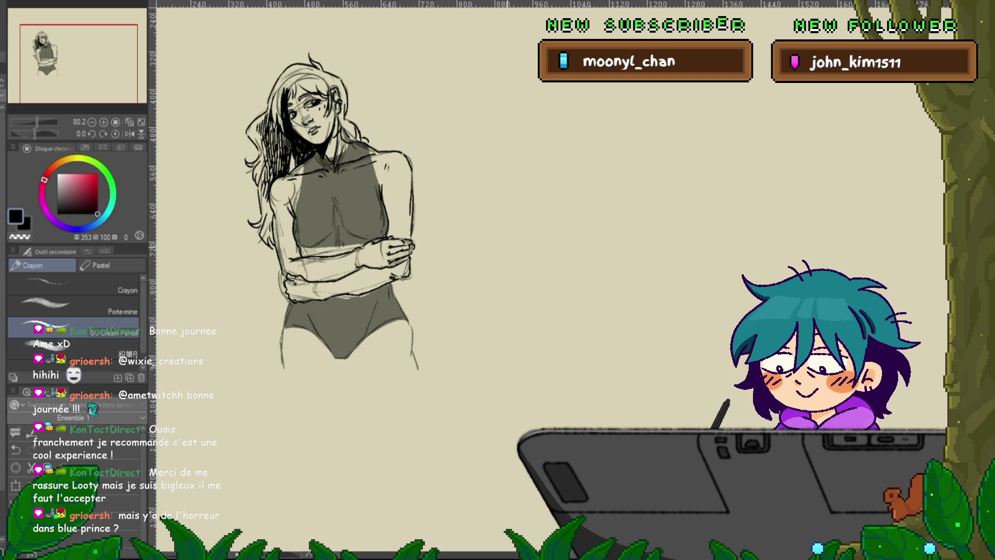
{"action": "left_click_drag", "start_coordinate": [331, 233], "coordinate": [292, 280]}
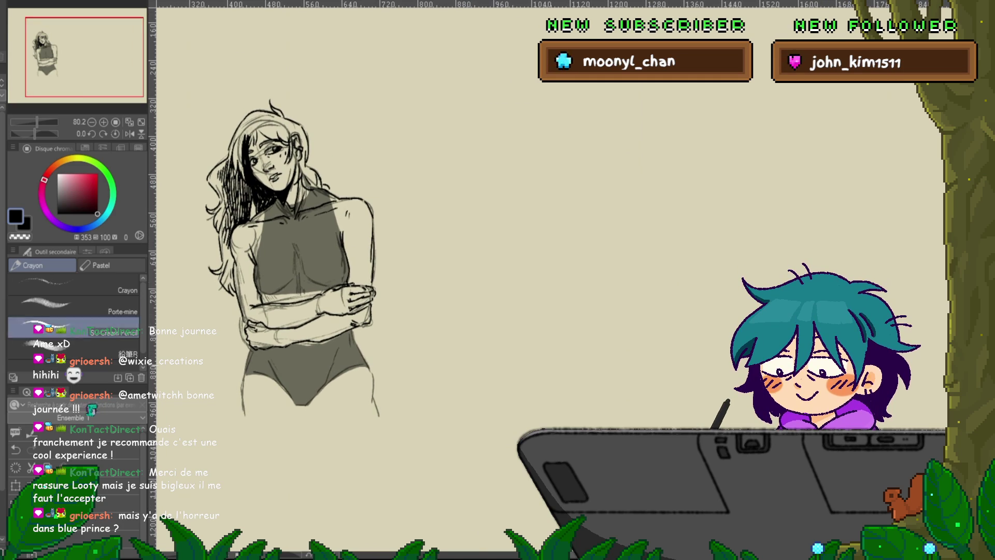
Toggle the pencil sketch layer off and back on with V to check the lineart
{"action": "key", "text": "v"}
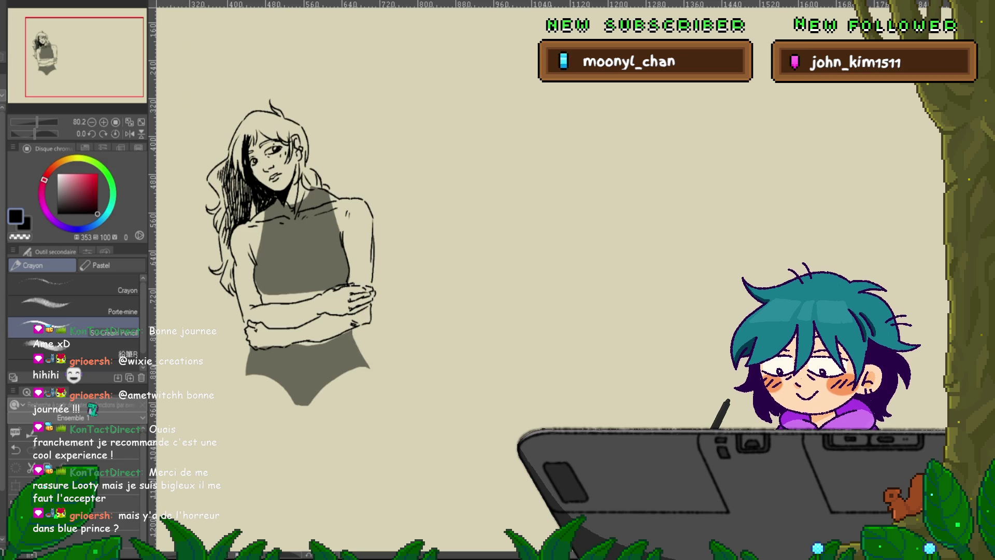
{"action": "key", "text": "v"}
{"action": "key", "text": "v"}
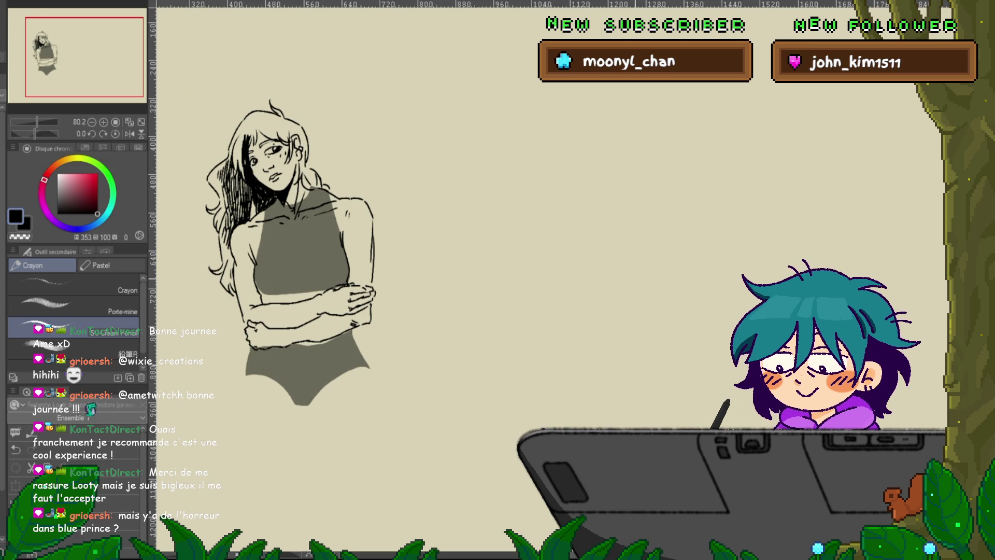
{"action": "scroll", "coordinate": [316, 256], "scroll_direction": "left", "scroll_amount": 2}
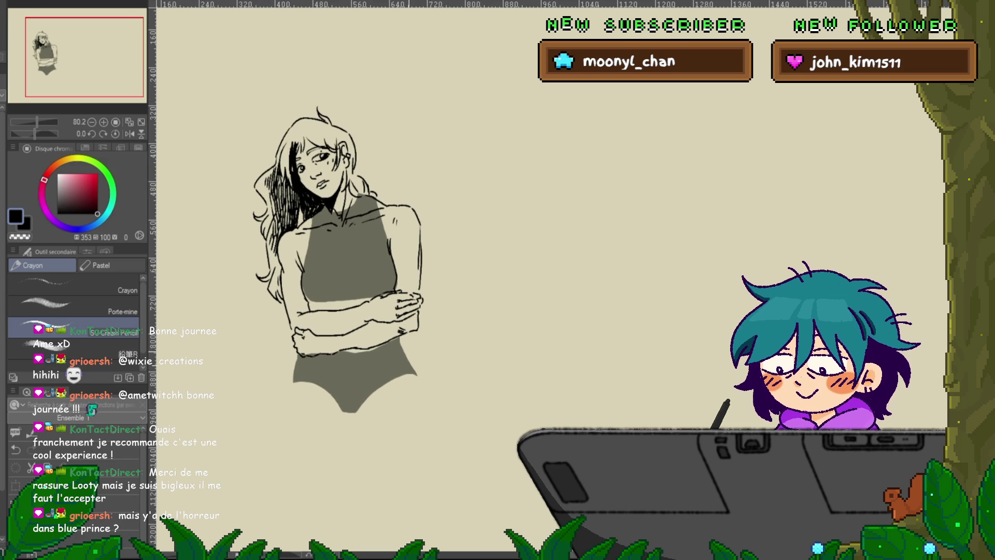
{"action": "key", "text": "v"}
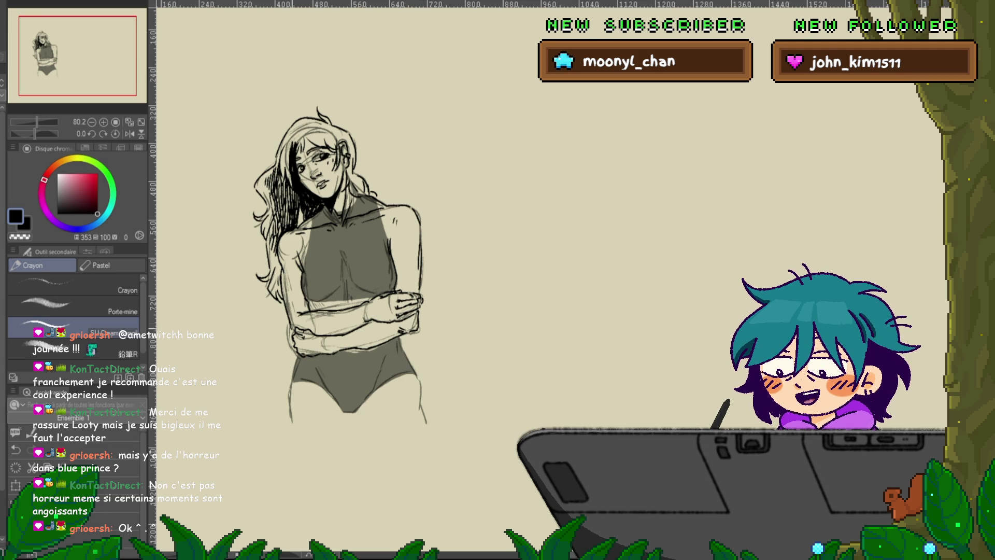
{"action": "scroll", "coordinate": [339, 247], "scroll_direction": "down", "scroll_amount": 2}
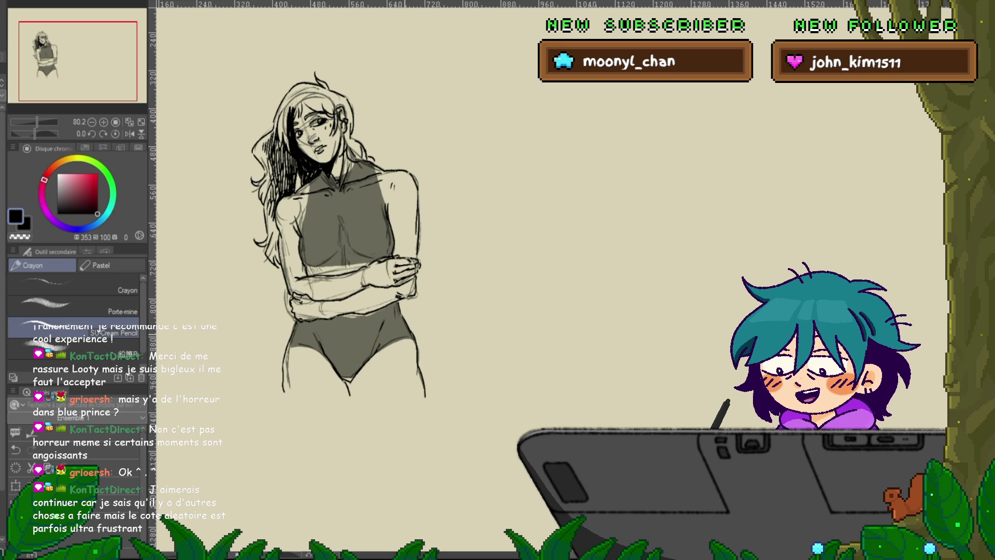
{"action": "left_click_drag", "start_coordinate": [337, 233], "coordinate": [342, 254]}
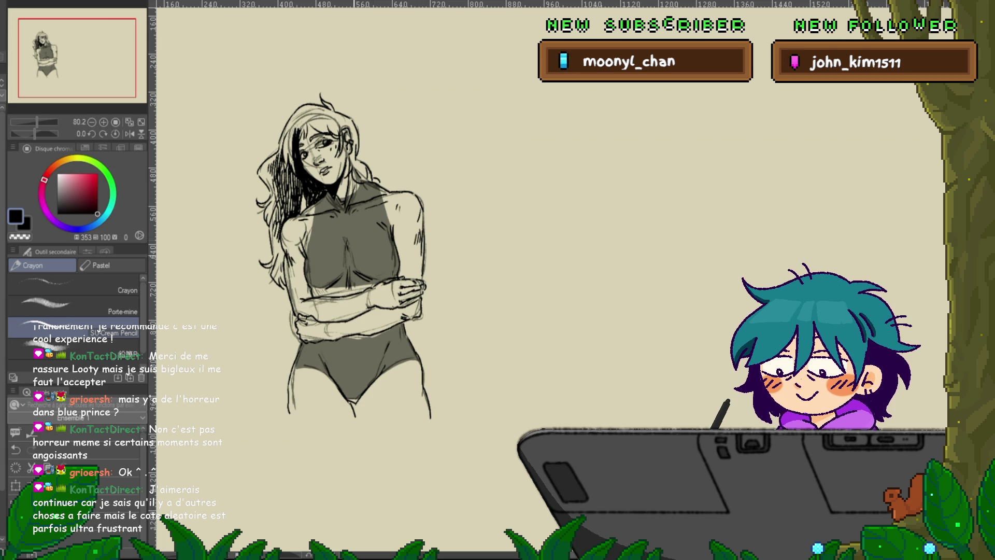
Check the lineart against the rough sketch, then shift the figure left in view
{"action": "key", "text": "ctrl+z"}
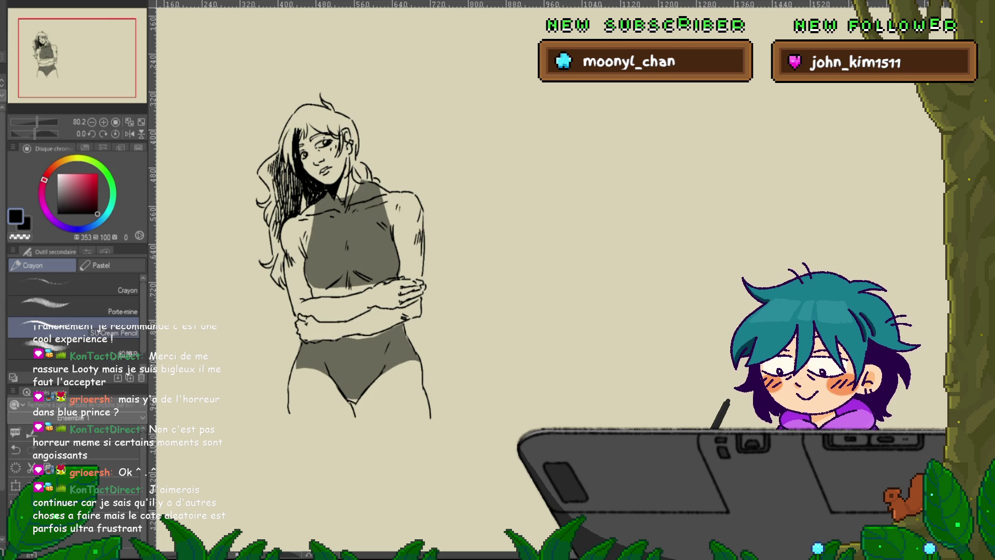
{"action": "key", "text": "ctrl+y"}
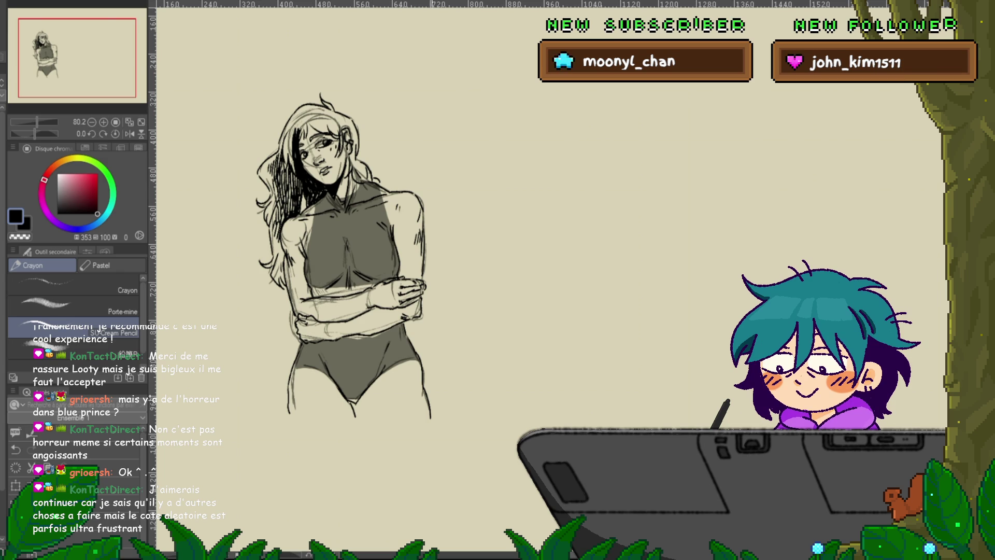
{"action": "scroll", "coordinate": [342, 218], "scroll_direction": "down", "scroll_amount": 3}
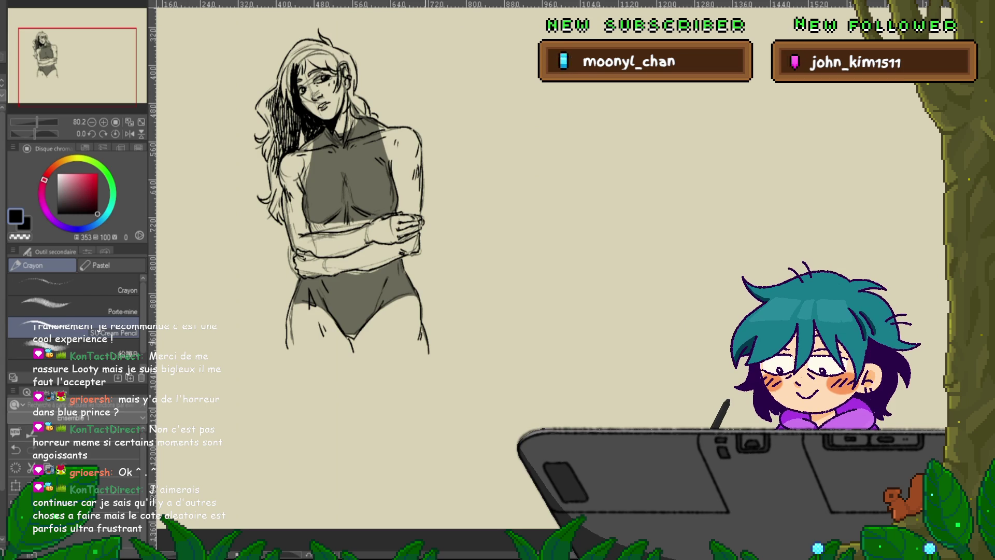
{"action": "scroll", "coordinate": [342, 209], "scroll_direction": "up", "scroll_amount": 2}
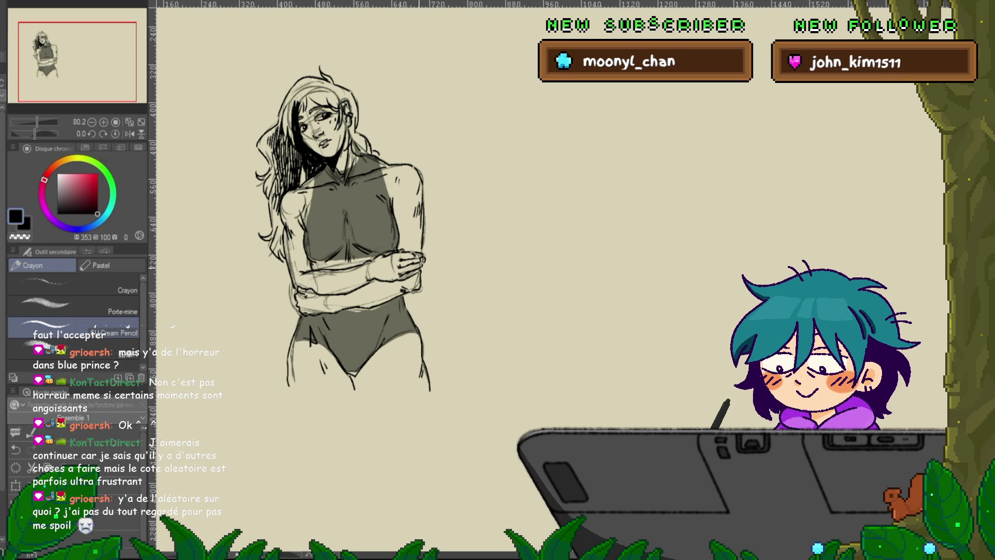
{"action": "left_click_drag", "start_coordinate": [362, 234], "coordinate": [318, 251]}
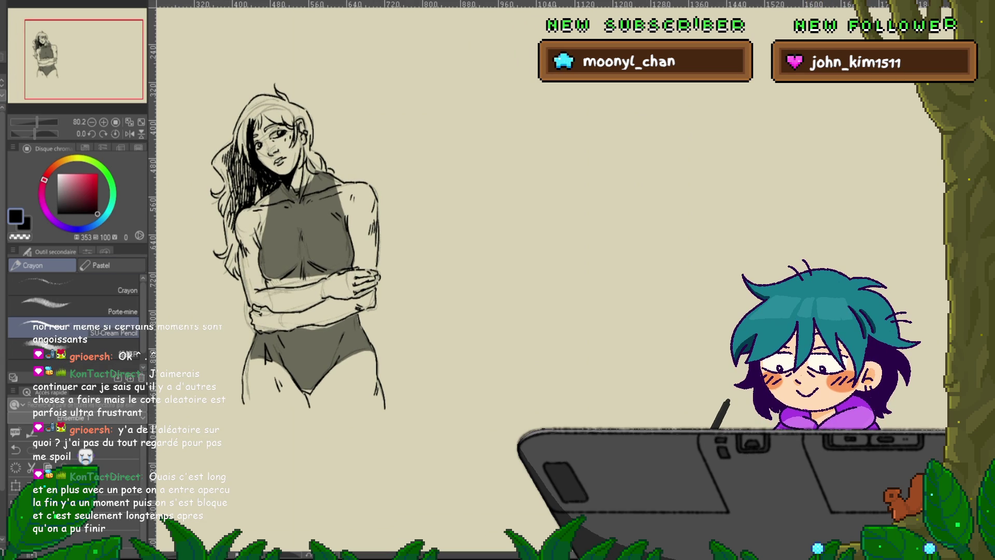
Clear room to the right of the figure and rough in the second figure's head
{"action": "left_click_drag", "start_coordinate": [440, 284], "coordinate": [497, 236]}
{"action": "key", "text": "ctrl+z"}
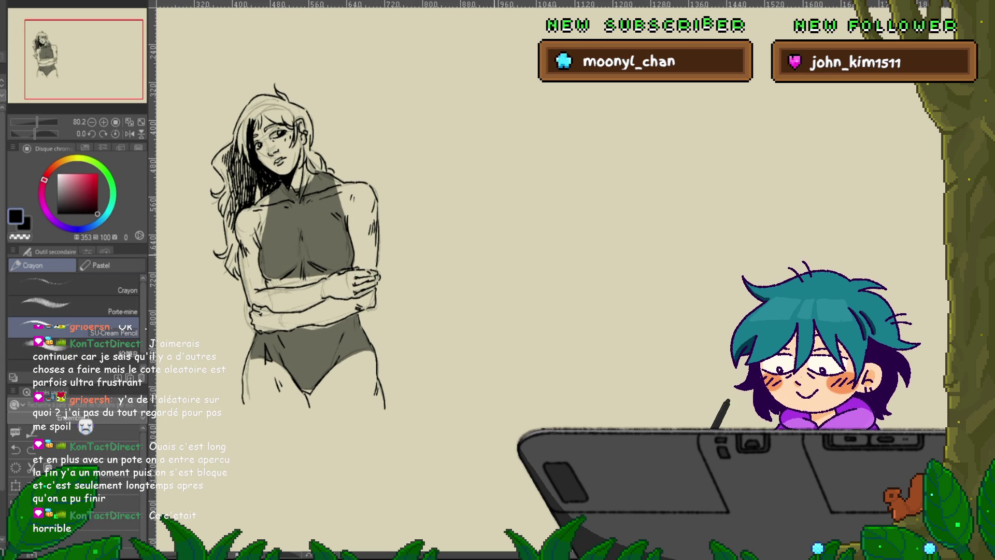
{"action": "scroll", "coordinate": [301, 259], "scroll_direction": "up", "scroll_amount": 2}
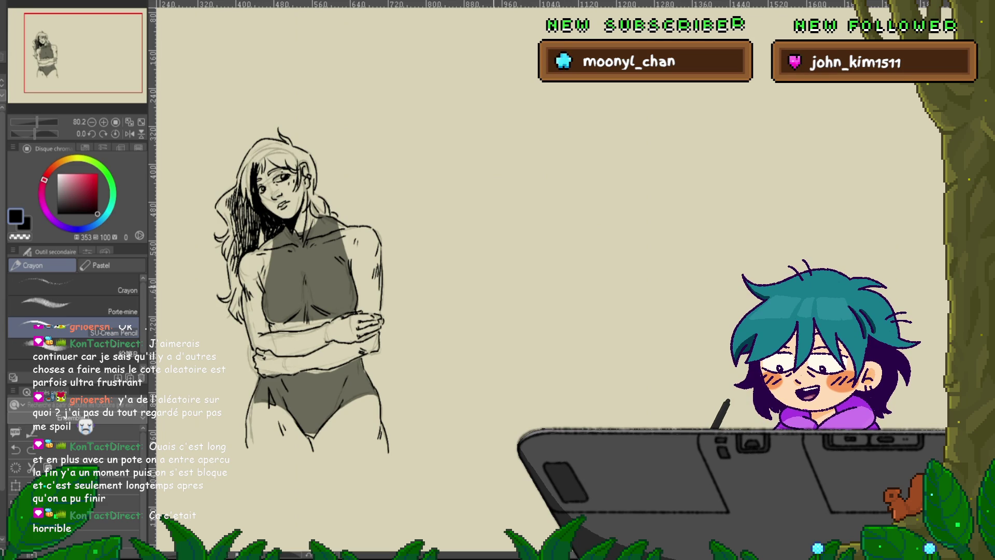
{"action": "left_click_drag", "start_coordinate": [290, 291], "coordinate": [267, 297]}
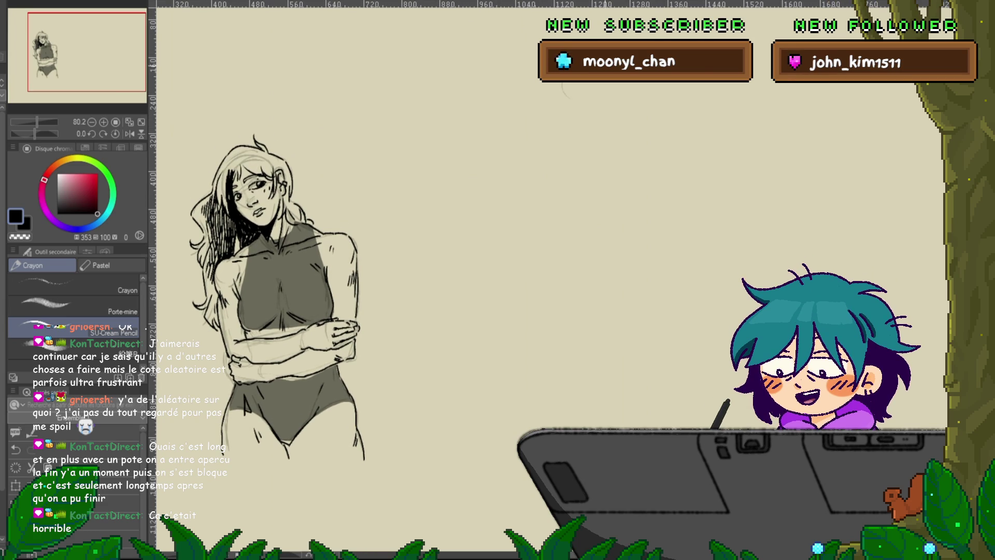
{"action": "mouse_move", "coordinate": [571, 84]}
{"action": "left_mouse_down"}
{"action": "mouse_move", "coordinate": [619, 91]}
{"action": "mouse_move", "coordinate": [572, 120]}
{"action": "left_mouse_up"}
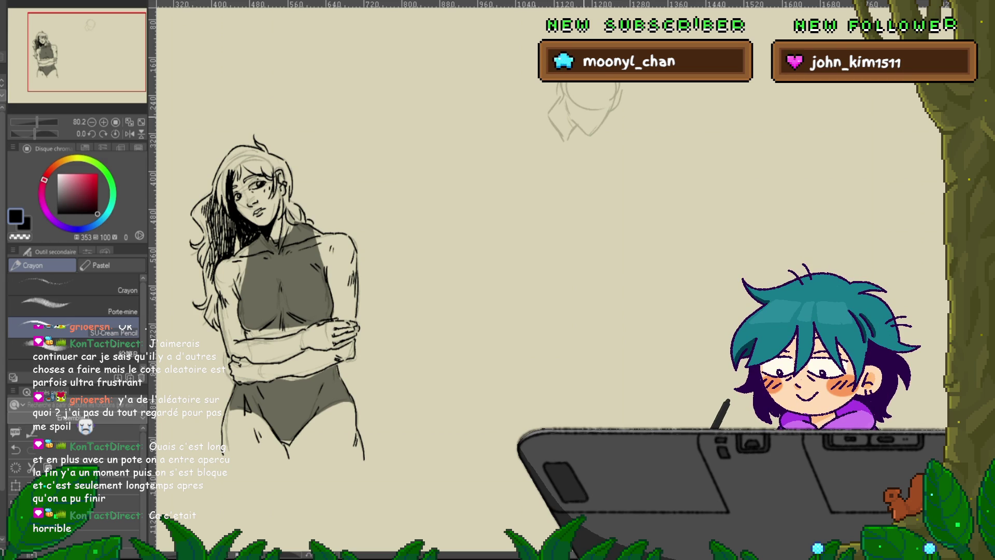
Sketch the strokes beside the head, the shoulder and arm line, and the long torso contour
{"action": "left_click_drag", "start_coordinate": [549, 110], "coordinate": [534, 112]}
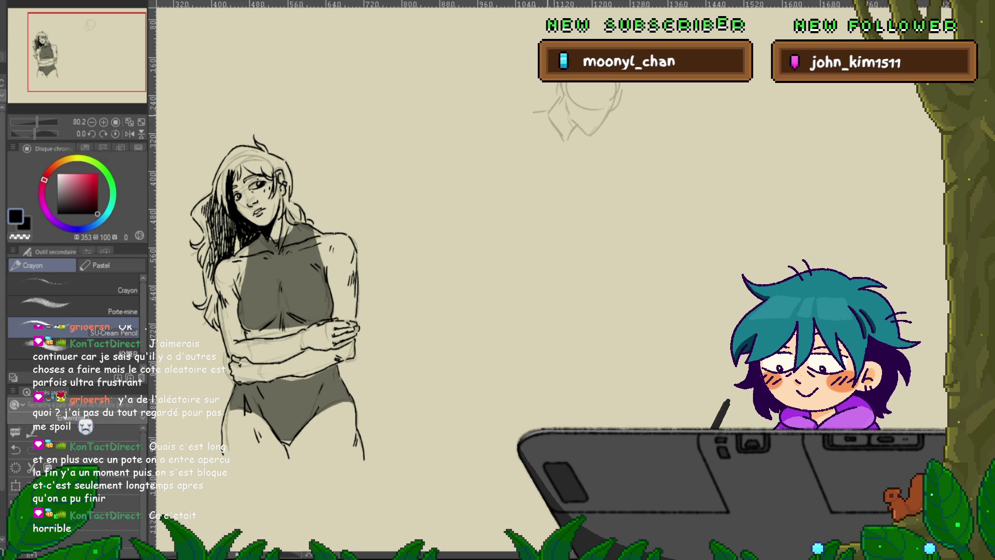
{"action": "mouse_move", "coordinate": [534, 111]}
{"action": "left_mouse_down"}
{"action": "mouse_move", "coordinate": [517, 134]}
{"action": "mouse_move", "coordinate": [581, 144]}
{"action": "mouse_move", "coordinate": [573, 173]}
{"action": "left_mouse_up"}
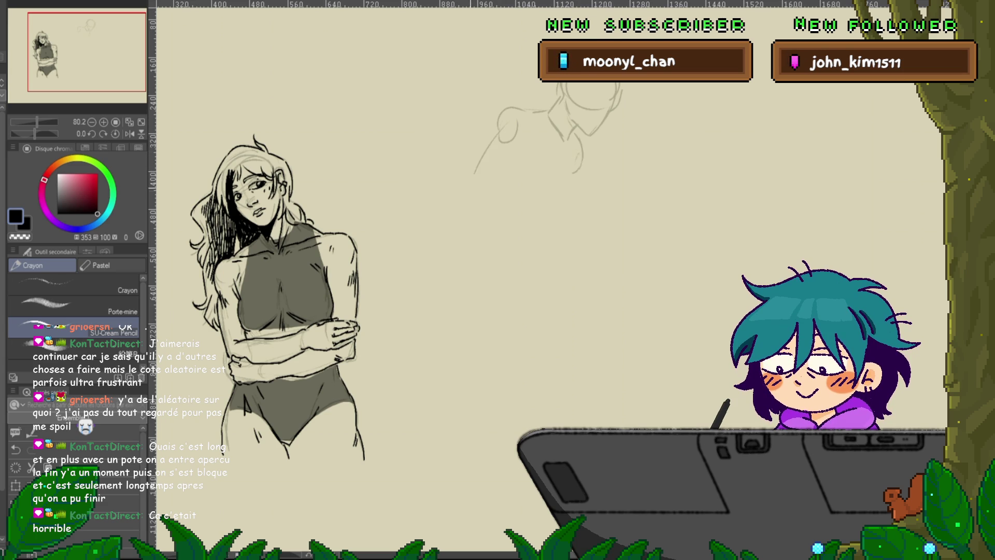
{"action": "mouse_move", "coordinate": [473, 178]}
{"action": "left_mouse_down"}
{"action": "mouse_move", "coordinate": [477, 205]}
{"action": "mouse_move", "coordinate": [519, 195]}
{"action": "left_mouse_up"}
{"action": "left_click_drag", "start_coordinate": [531, 201], "coordinate": [536, 217]}
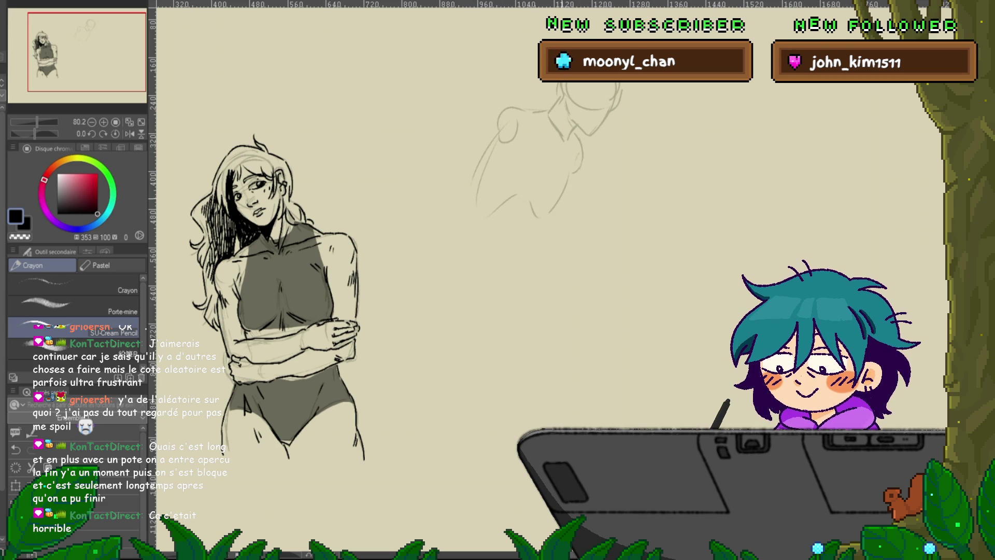
{"action": "left_click_drag", "start_coordinate": [497, 153], "coordinate": [490, 202]}
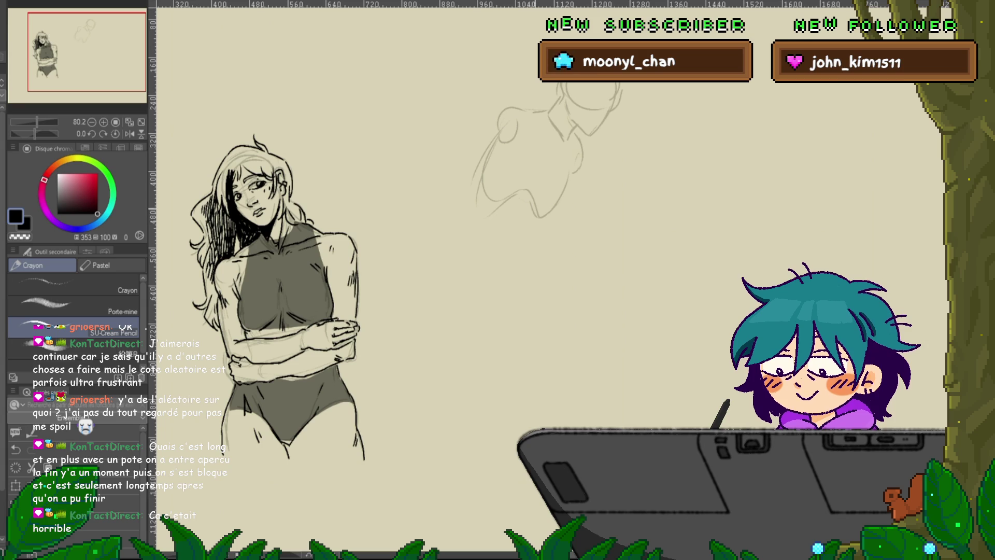
{"action": "mouse_move", "coordinate": [495, 150]}
{"action": "left_mouse_down"}
{"action": "mouse_move", "coordinate": [454, 223]}
{"action": "mouse_move", "coordinate": [457, 272]}
{"action": "mouse_move", "coordinate": [524, 259]}
{"action": "mouse_move", "coordinate": [469, 228]}
{"action": "left_mouse_up"}
Sketch the lower body contour, both legs down to the feet, and the feet
{"action": "left_click_drag", "start_coordinate": [405, 244], "coordinate": [440, 358]}
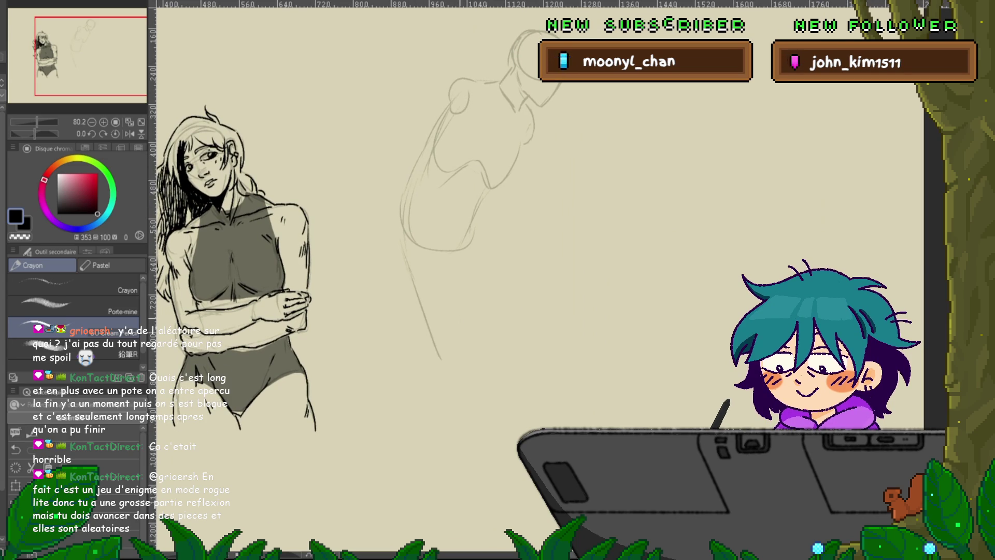
{"action": "left_click_drag", "start_coordinate": [454, 262], "coordinate": [474, 346]}
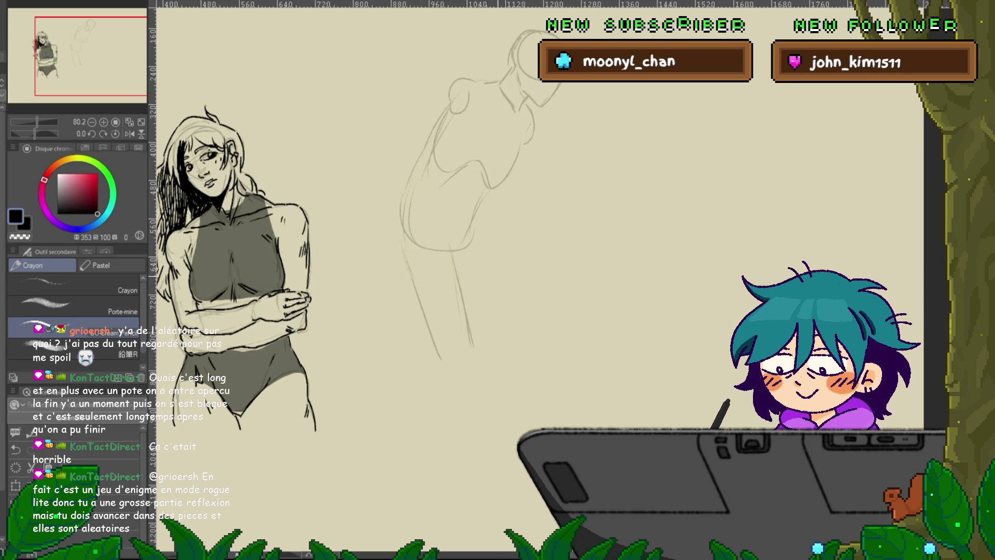
{"action": "mouse_move", "coordinate": [498, 325]}
{"action": "left_mouse_down"}
{"action": "mouse_move", "coordinate": [424, 486]}
{"action": "mouse_move", "coordinate": [439, 485]}
{"action": "left_mouse_up"}
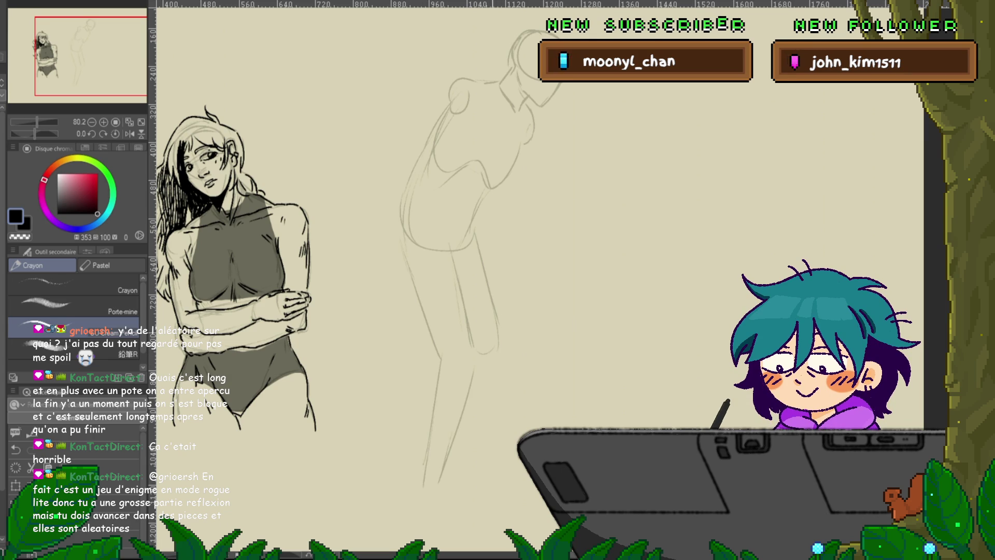
{"action": "left_click_drag", "start_coordinate": [472, 432], "coordinate": [460, 479]}
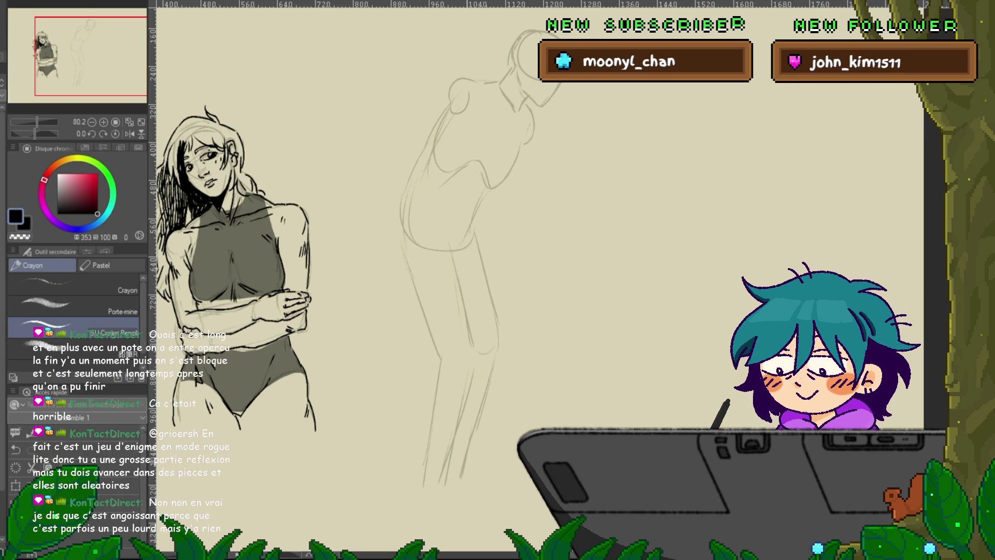
{"action": "left_click_drag", "start_coordinate": [435, 412], "coordinate": [427, 488]}
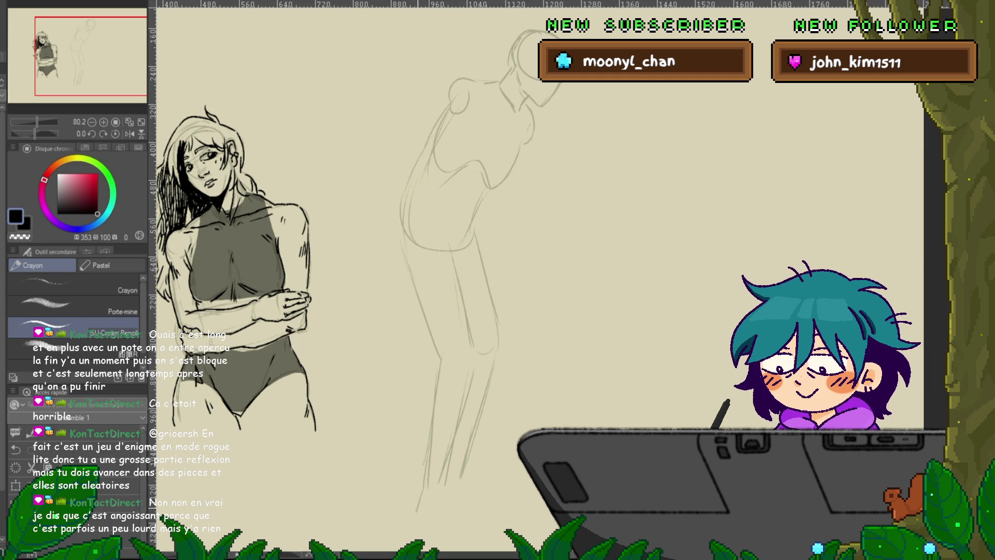
{"action": "left_click_drag", "start_coordinate": [448, 493], "coordinate": [474, 515]}
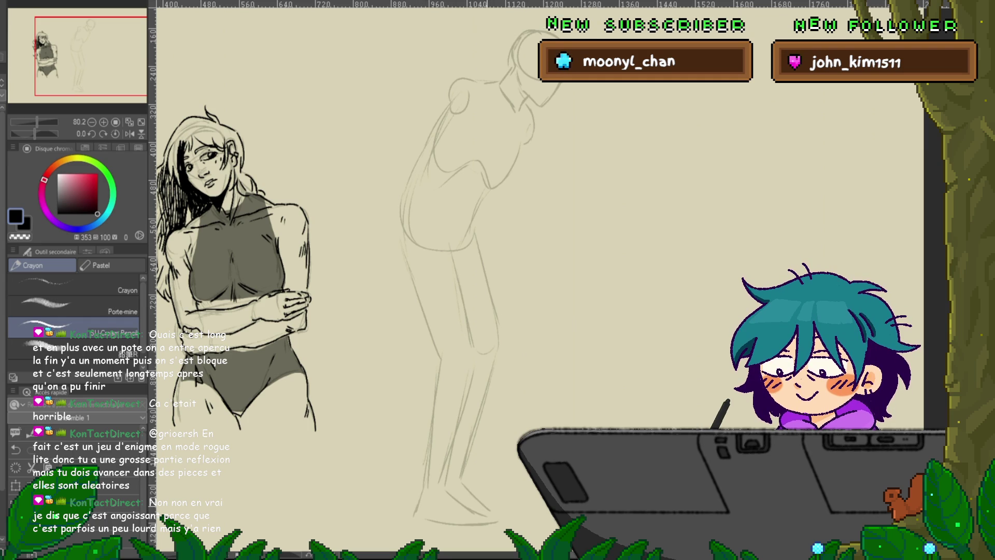
{"action": "left_click_drag", "start_coordinate": [482, 513], "coordinate": [505, 510]}
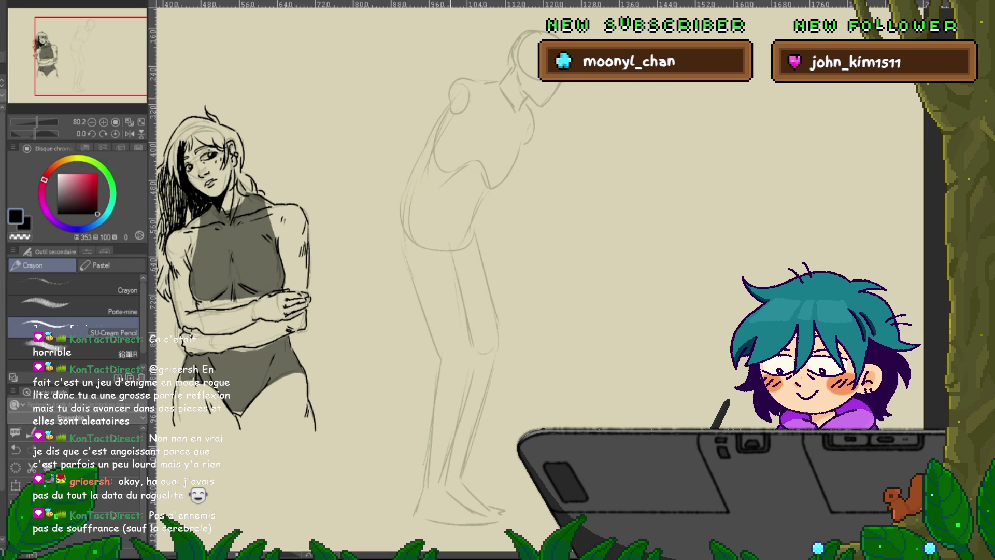
Refine the shoulder, add hip details, a hanging hand, and a fuller back and hip curve
{"action": "left_click_drag", "start_coordinate": [408, 134], "coordinate": [414, 155]}
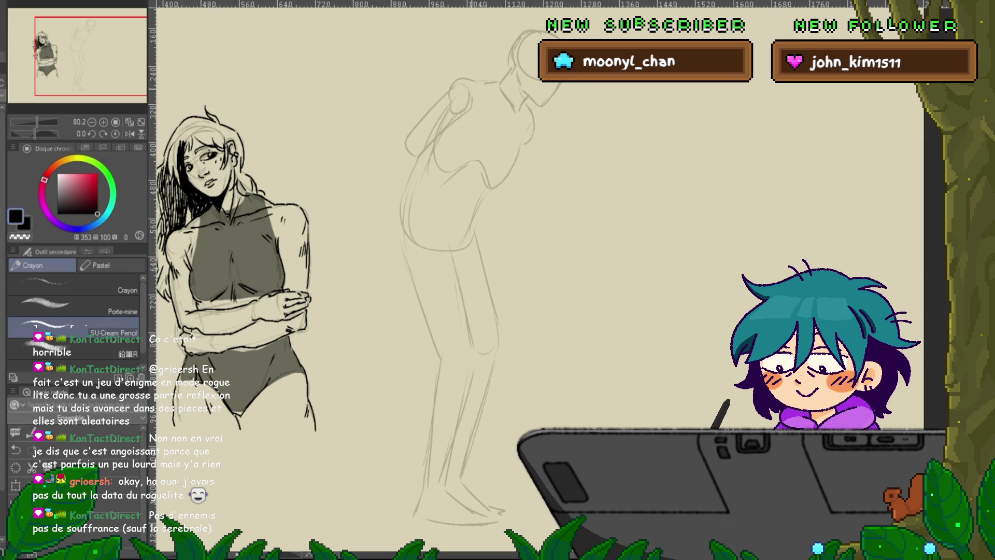
{"action": "left_click_drag", "start_coordinate": [470, 85], "coordinate": [472, 106]}
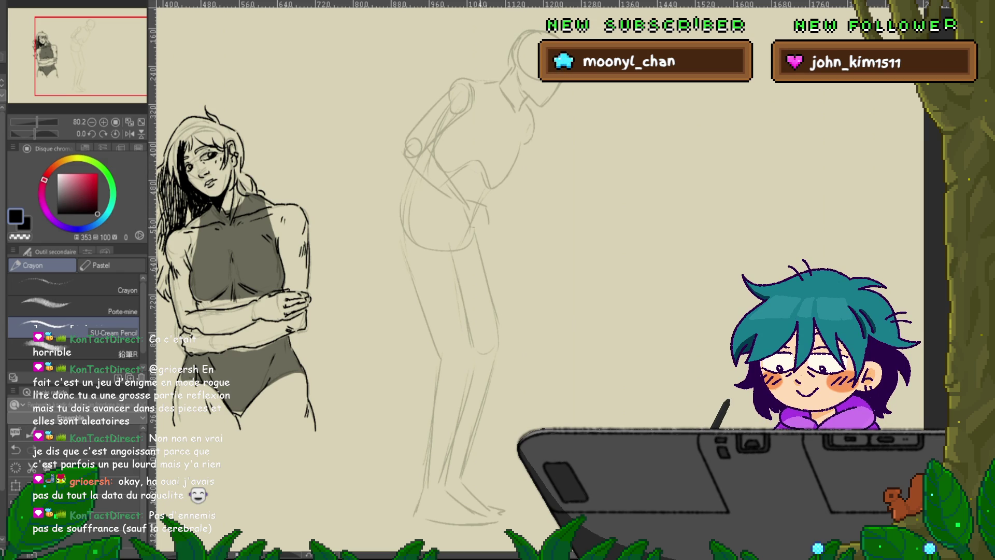
{"action": "left_click_drag", "start_coordinate": [474, 207], "coordinate": [490, 226]}
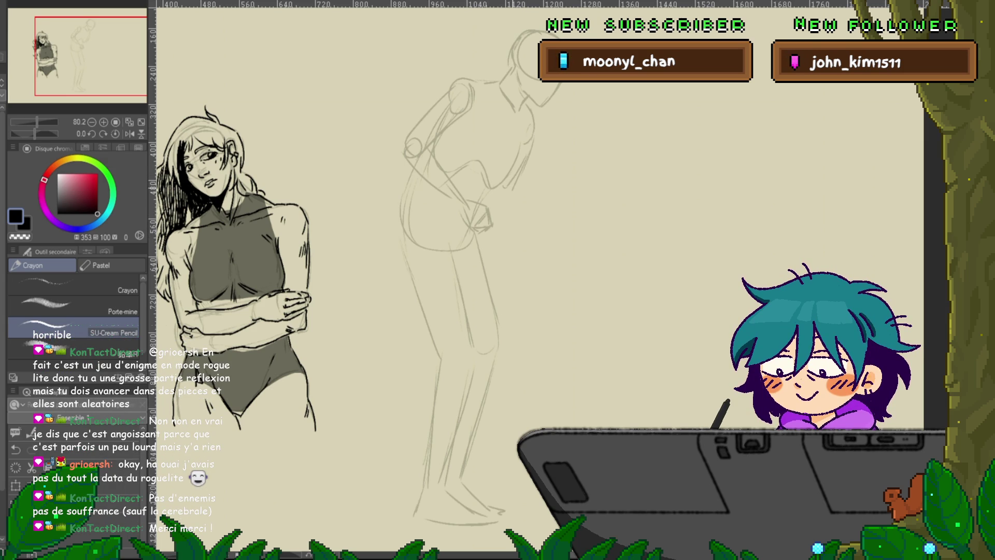
{"action": "mouse_move", "coordinate": [508, 202]}
{"action": "left_mouse_down"}
{"action": "mouse_move", "coordinate": [507, 237]}
{"action": "mouse_move", "coordinate": [493, 243]}
{"action": "mouse_move", "coordinate": [521, 256]}
{"action": "left_mouse_up"}
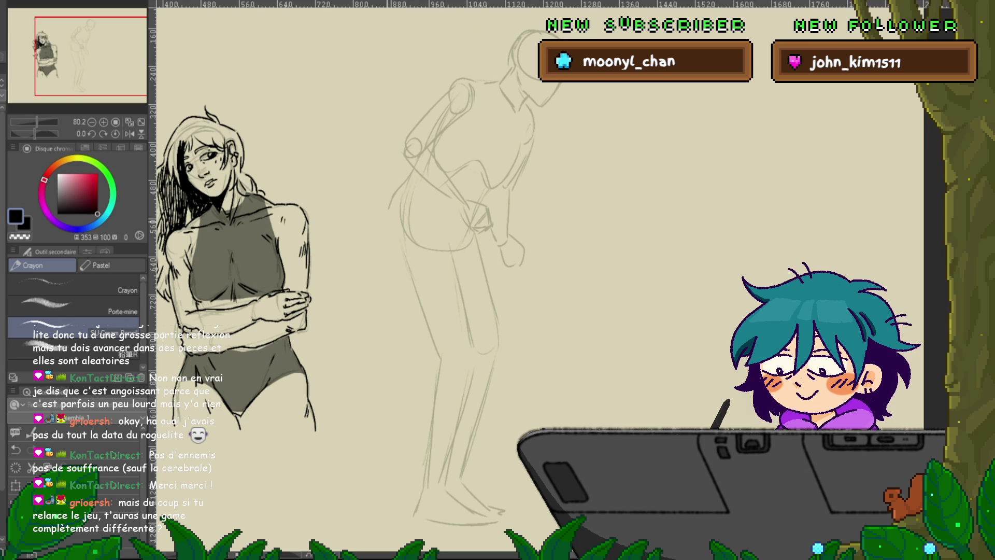
{"action": "left_click_drag", "start_coordinate": [413, 177], "coordinate": [402, 244]}
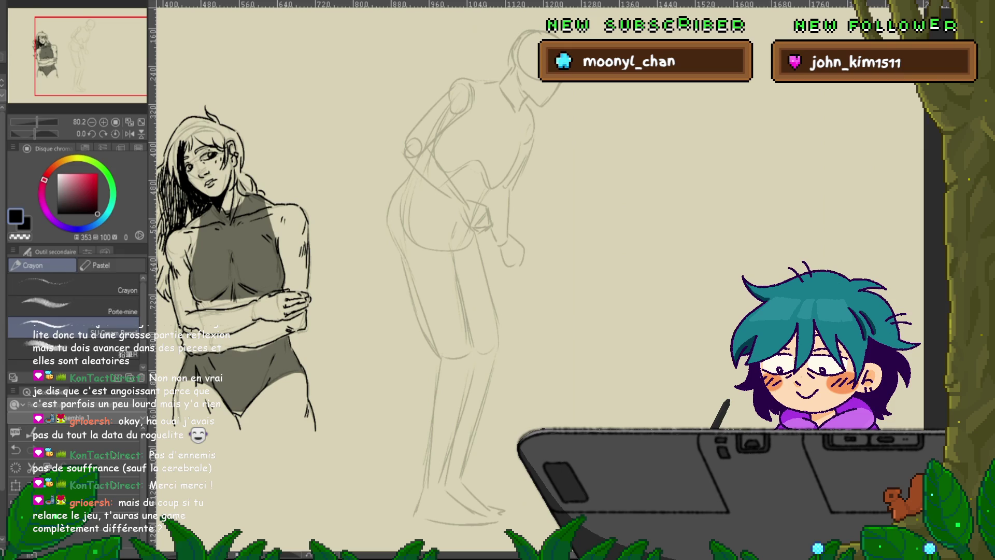
Lasso-select the bending figure's legs and hip, then switch to the inking pens
{"action": "key", "text": "m"}
{"action": "mouse_move", "coordinate": [458, 252]}
{"action": "left_mouse_down"}
{"action": "mouse_move", "coordinate": [474, 343]}
{"action": "mouse_move", "coordinate": [459, 473]}
{"action": "left_mouse_up"}
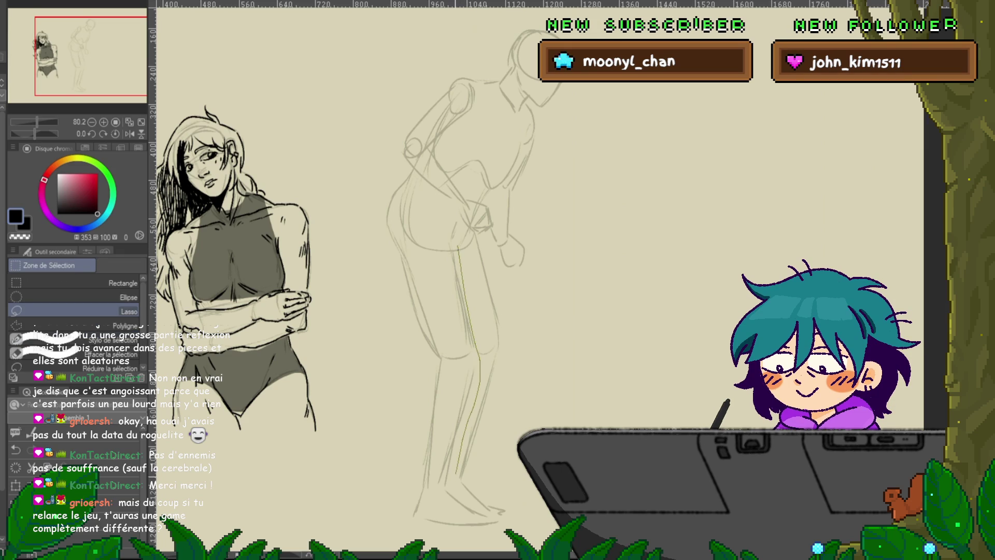
{"action": "mouse_move", "coordinate": [485, 515]}
{"action": "left_mouse_down"}
{"action": "mouse_move", "coordinate": [414, 521]}
{"action": "mouse_move", "coordinate": [379, 218]}
{"action": "left_mouse_up"}
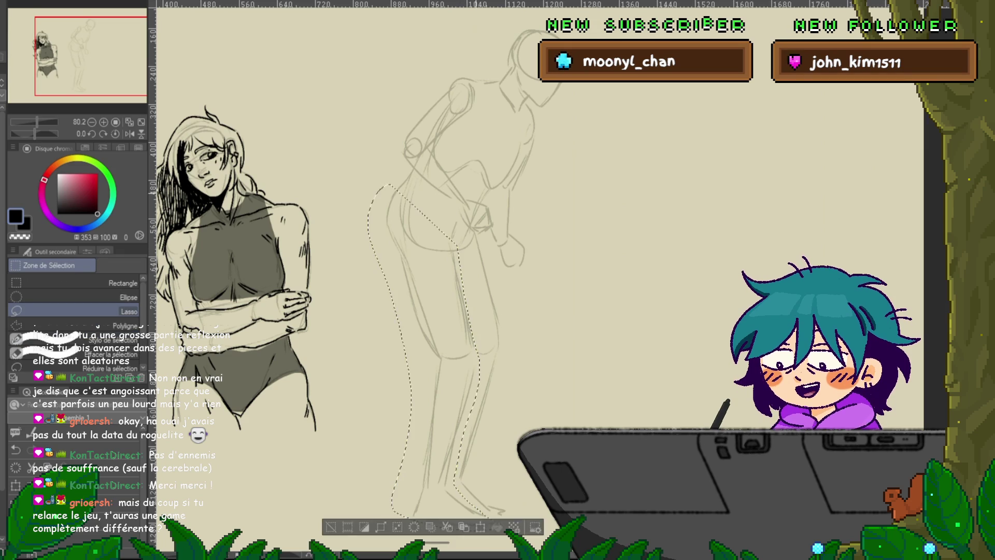
{"action": "key", "text": "p"}
{"action": "left_click_drag", "start_coordinate": [467, 259], "coordinate": [440, 275]}
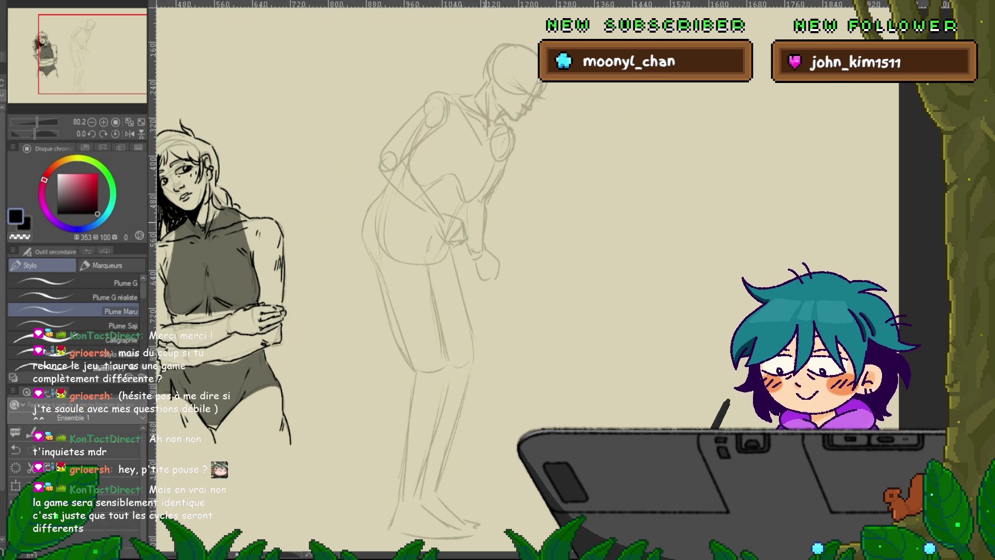
Ink a short Maru pen line across the crossed arms, redrawing it after an undo
{"action": "scroll", "coordinate": [518, 280], "scroll_direction": "down", "scroll_amount": 1}
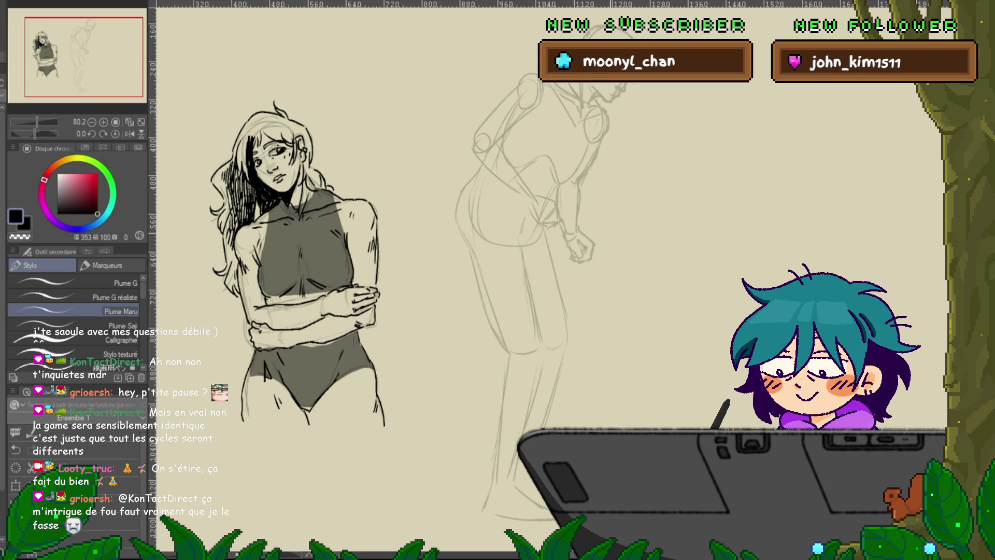
{"action": "left_click_drag", "start_coordinate": [519, 259], "coordinate": [469, 263]}
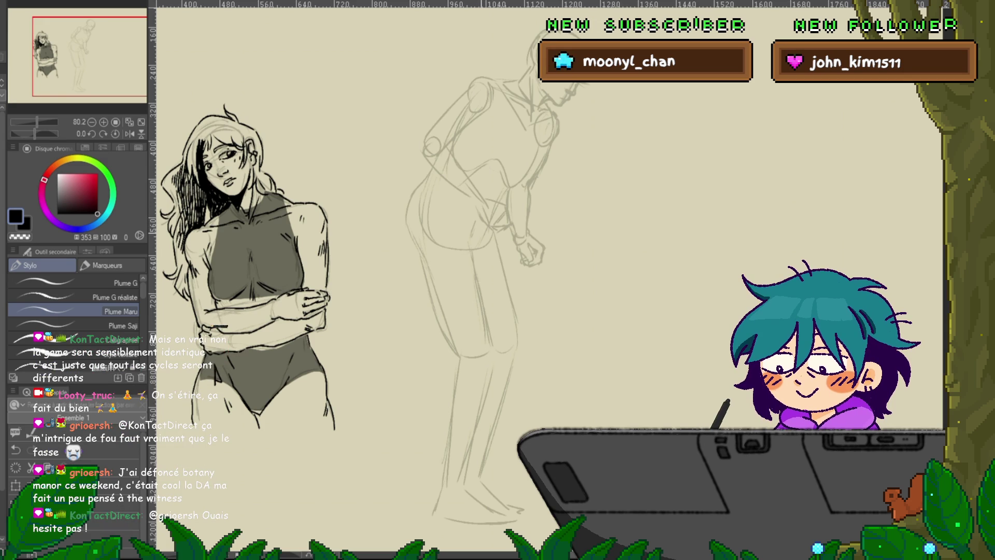
{"action": "left_click_drag", "start_coordinate": [213, 326], "coordinate": [228, 326]}
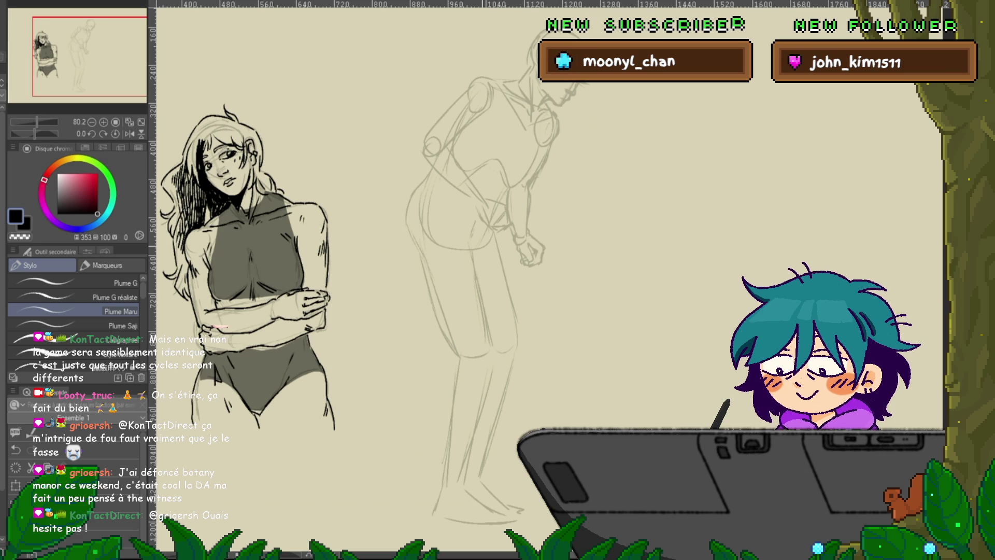
{"action": "key", "text": "ctrl+z"}
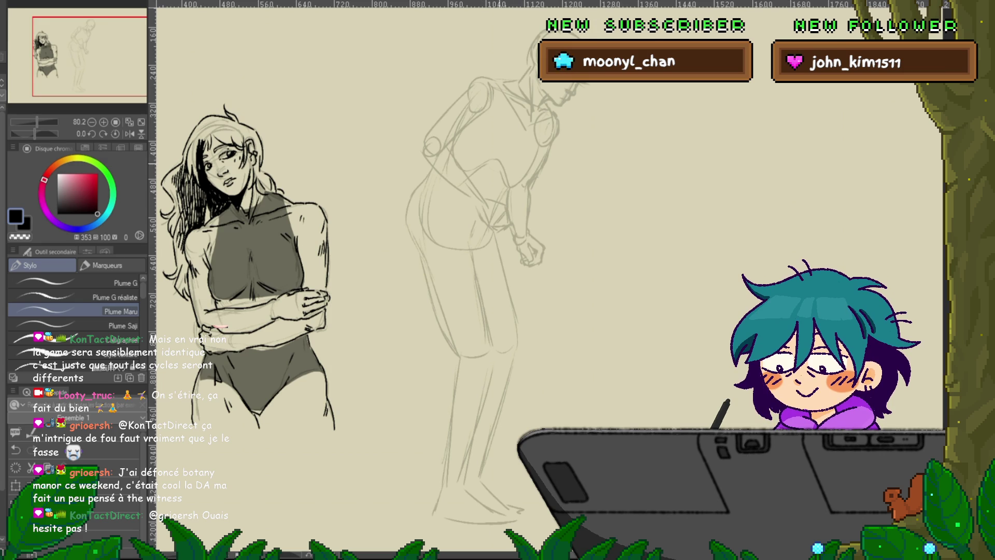
{"action": "left_click_drag", "start_coordinate": [213, 327], "coordinate": [228, 326]}
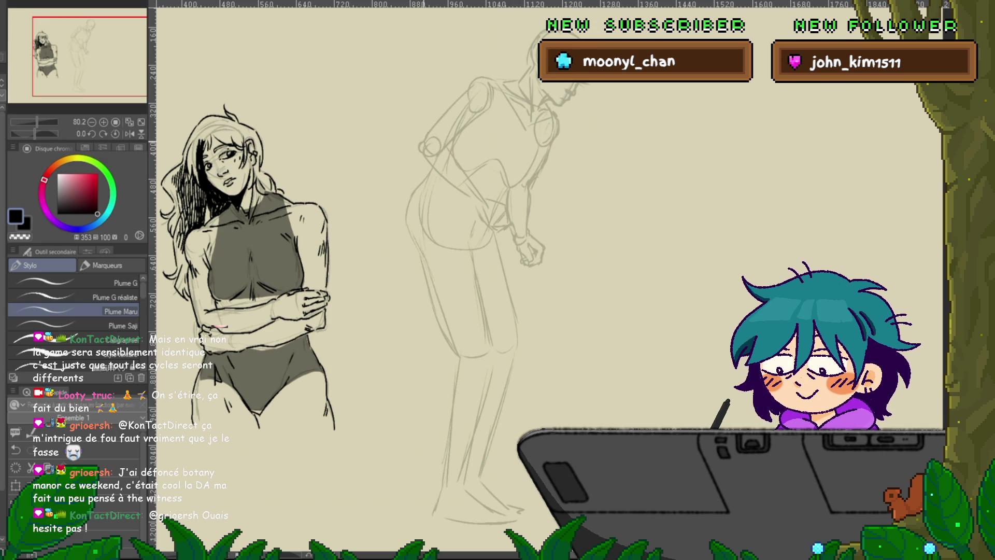
{"action": "key", "text": "ctrl+y"}
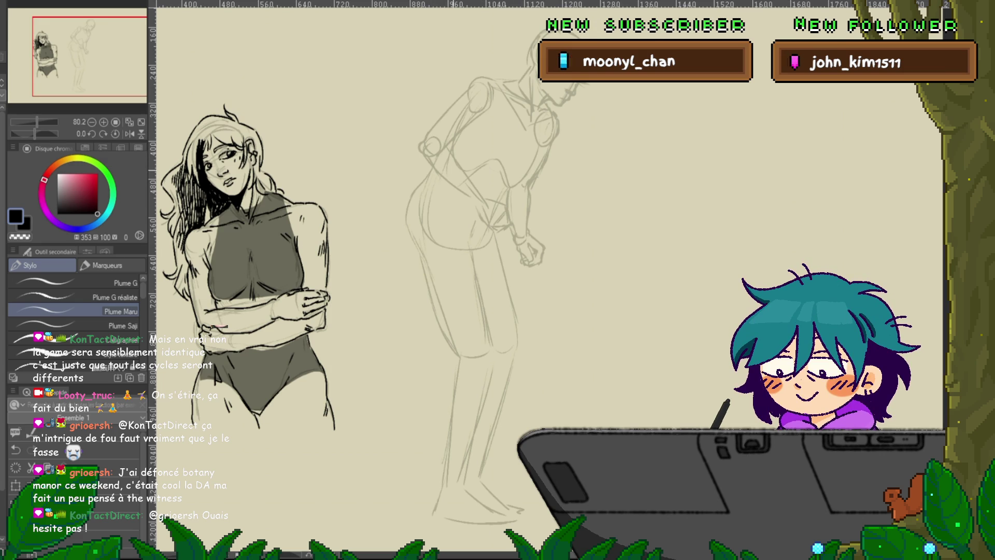
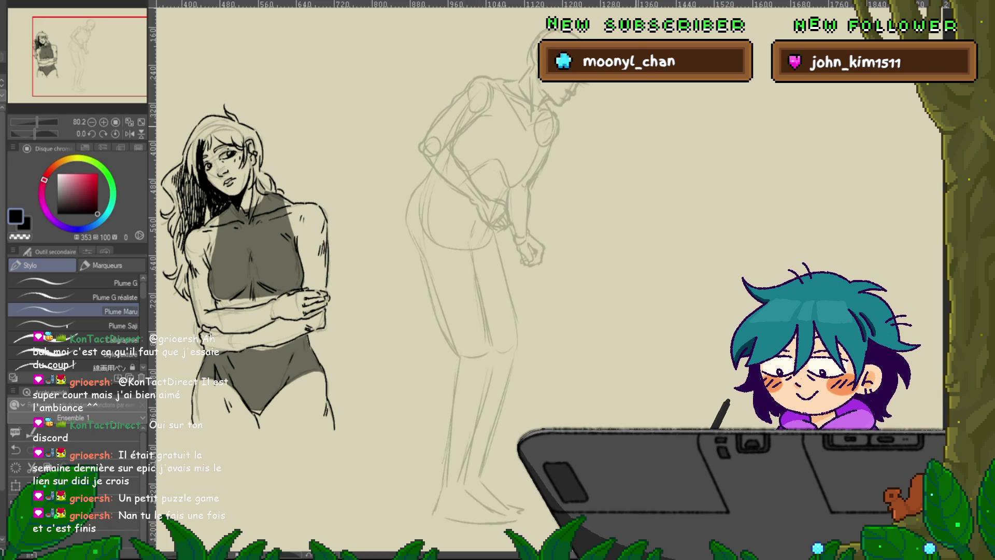
Centre the view on the bending woman's pencil sketch, with the inked woman at the left edge
{"action": "left_click_drag", "start_coordinate": [570, 259], "coordinate": [492, 316]}
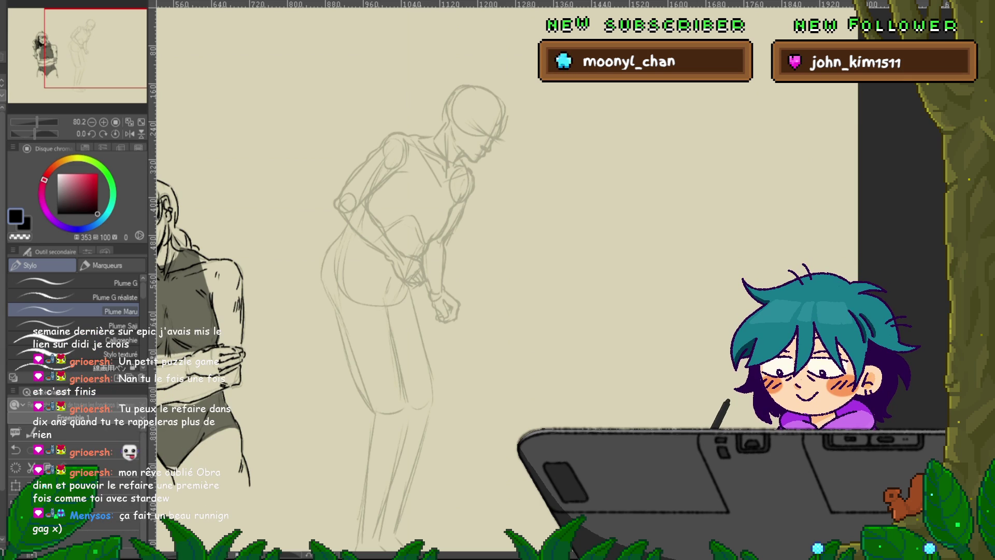
{"action": "scroll", "coordinate": [505, 280], "scroll_direction": "down", "scroll_amount": 1}
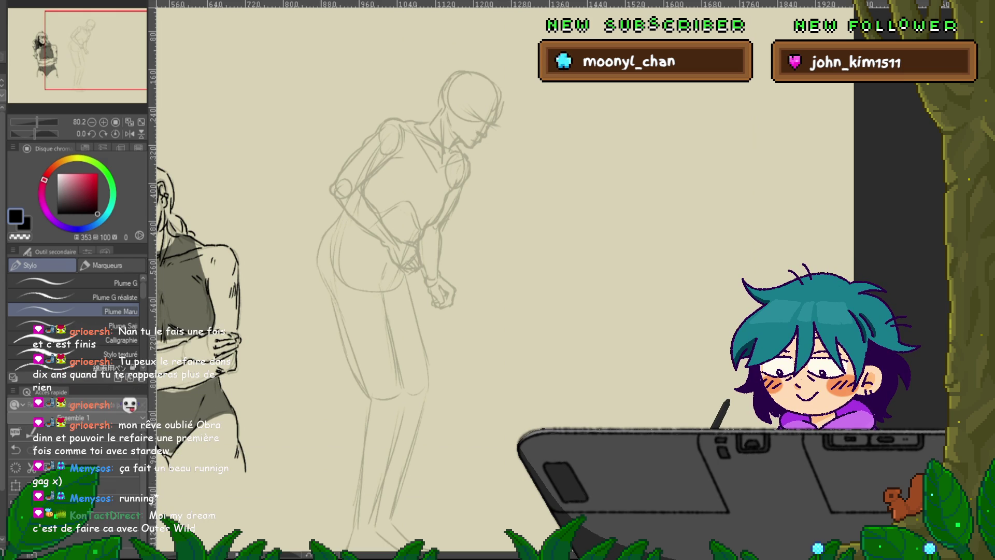
Switch from the inking pens to the Crayon pencil and undo the trial stroke on the bending figure
{"action": "key", "text": "p"}
{"action": "left_click_drag", "start_coordinate": [560, 206], "coordinate": [604, 164]}
{"action": "key", "text": "ctrl+z"}
{"action": "key", "text": "ctrl+z"}
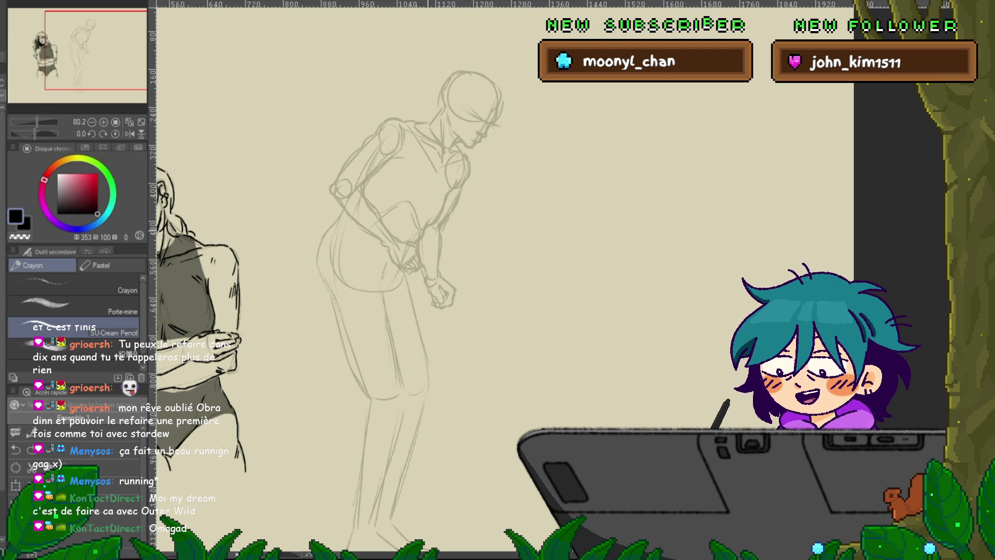
{"action": "left_click_drag", "start_coordinate": [505, 280], "coordinate": [514, 250]}
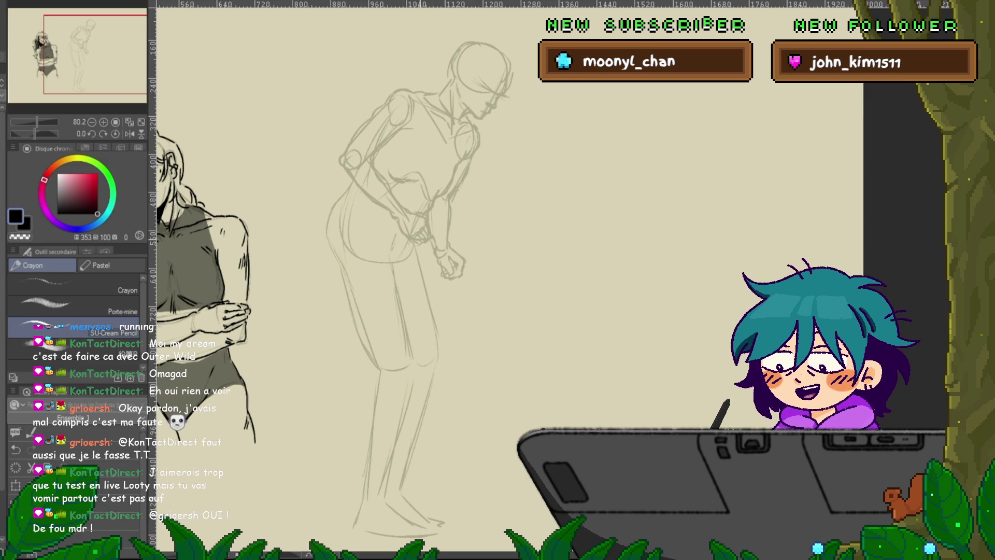
Scroll down and reframe the view around the bending woman's legs and feet
{"action": "scroll", "coordinate": [508, 279], "scroll_direction": "down", "scroll_amount": 2}
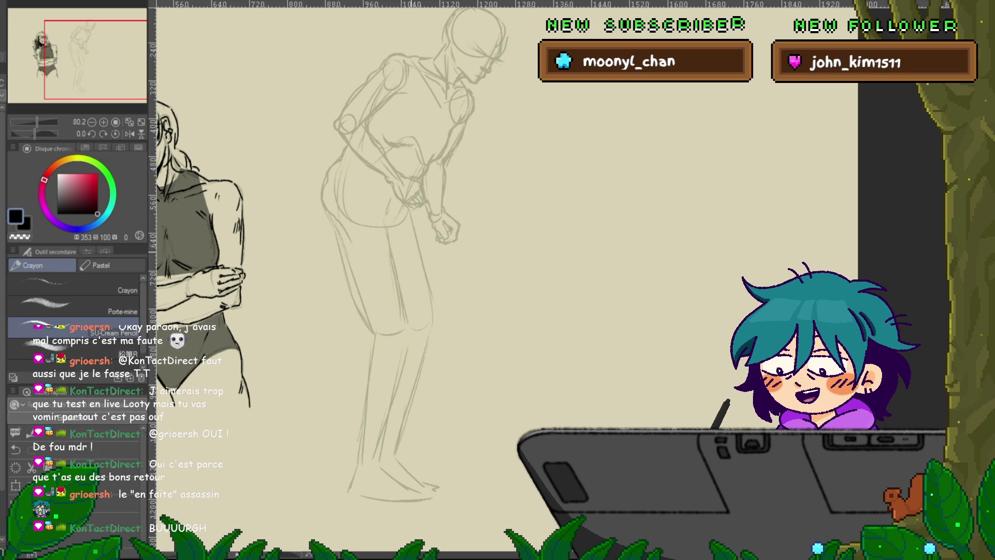
{"action": "scroll", "coordinate": [502, 259], "scroll_direction": "down", "scroll_amount": 3}
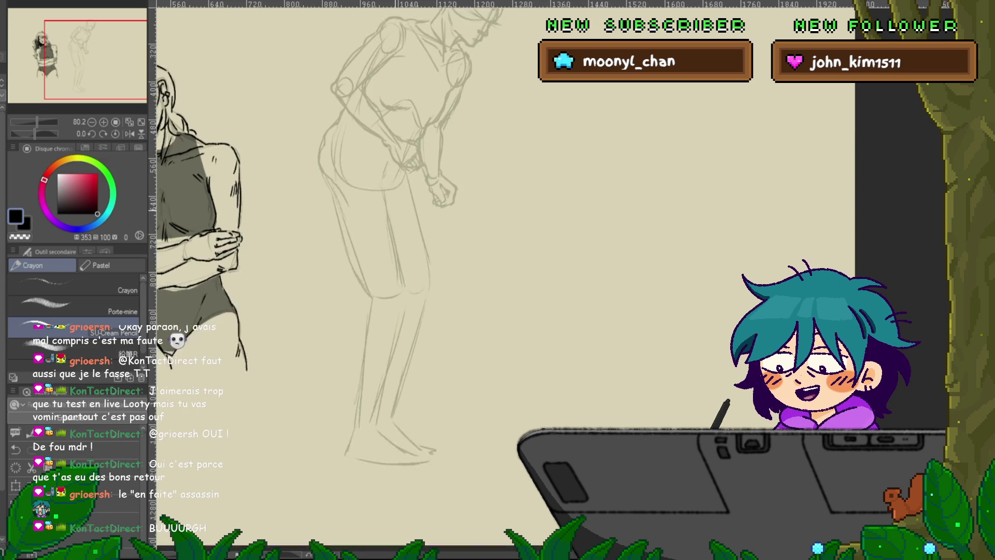
{"action": "left_click_drag", "start_coordinate": [415, 260], "coordinate": [427, 273]}
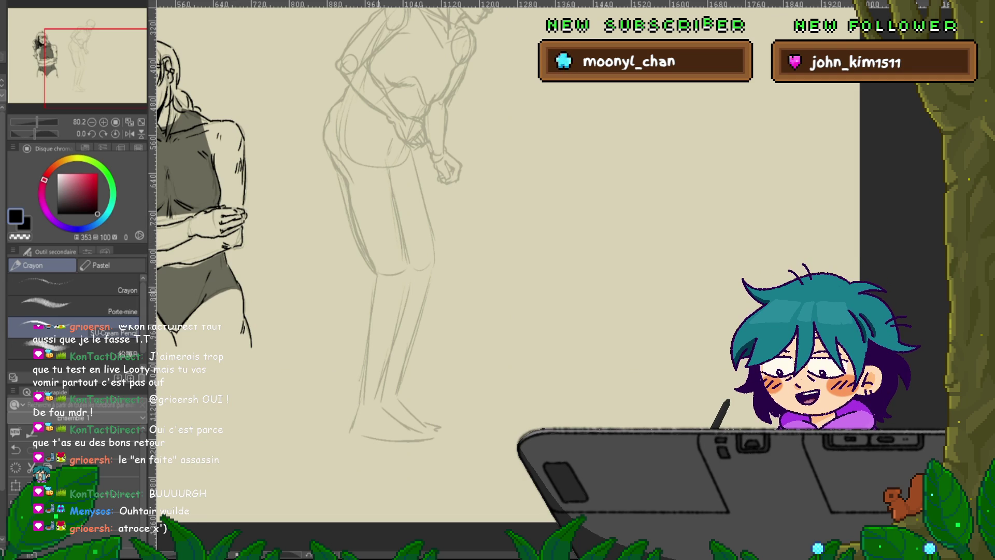
{"action": "scroll", "coordinate": [508, 259], "scroll_direction": "down", "scroll_amount": 3}
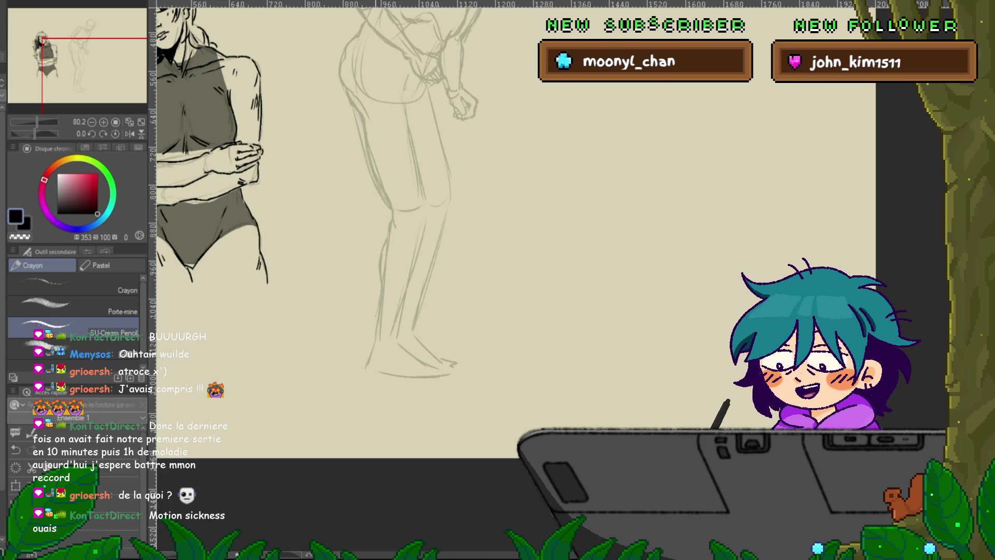
Lower the view past the bending woman's feet to show the empty canvas below and right
{"action": "scroll", "coordinate": [513, 207], "scroll_direction": "down", "scroll_amount": 2}
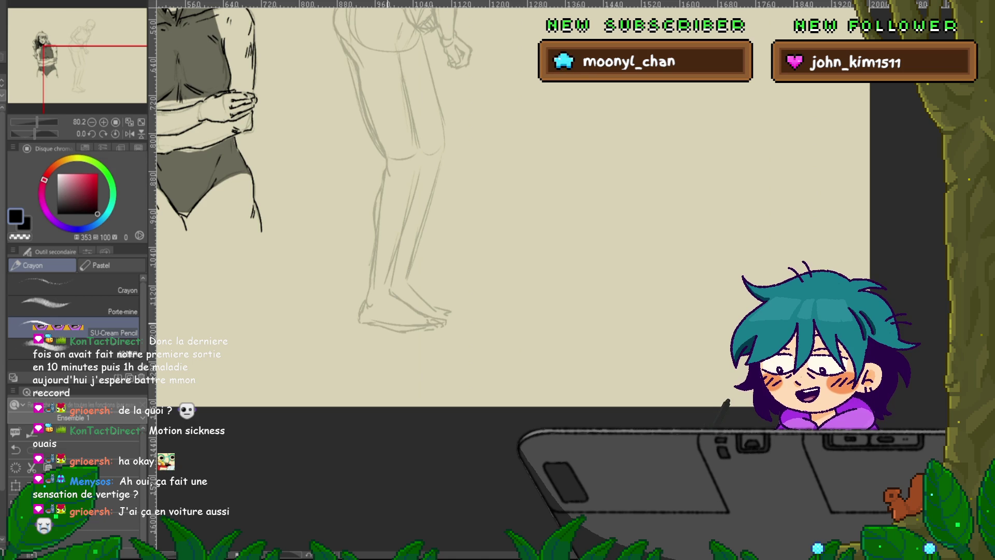
{"action": "left_click_drag", "start_coordinate": [466, 207], "coordinate": [365, 254]}
{"action": "mouse_move", "coordinate": [454, 183]}
{"action": "left_mouse_down"}
{"action": "mouse_move", "coordinate": [500, 180]}
{"action": "mouse_move", "coordinate": [539, 342]}
{"action": "left_mouse_up"}
{"action": "mouse_move", "coordinate": [534, 126]}
{"action": "left_mouse_down"}
{"action": "mouse_move", "coordinate": [544, 149]}
{"action": "mouse_move", "coordinate": [526, 147]}
{"action": "mouse_move", "coordinate": [527, 174]}
{"action": "mouse_move", "coordinate": [588, 204]}
{"action": "mouse_move", "coordinate": [578, 210]}
{"action": "mouse_move", "coordinate": [596, 241]}
{"action": "left_mouse_up"}
{"action": "left_click_drag", "start_coordinate": [614, 224], "coordinate": [594, 265]}
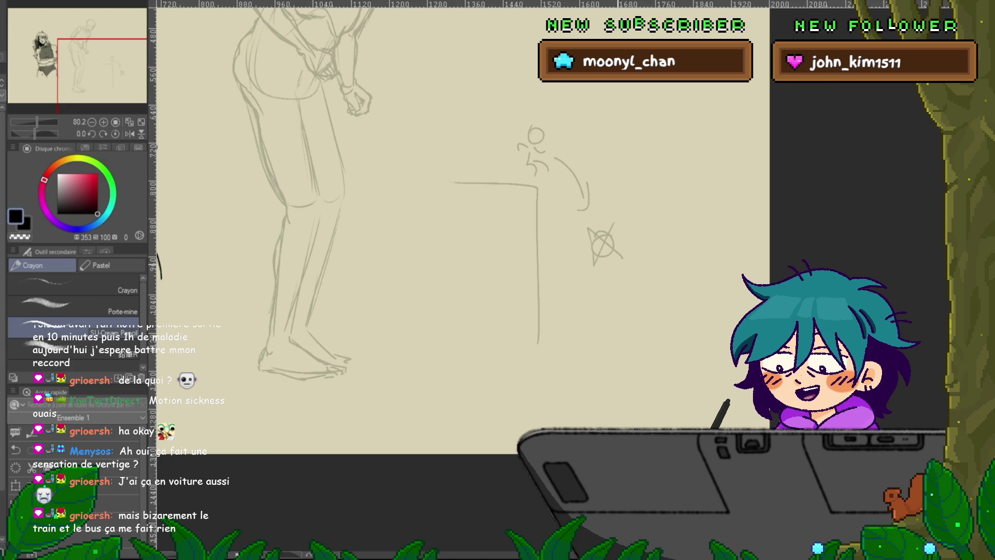
{"action": "left_click_drag", "start_coordinate": [534, 130], "coordinate": [538, 217]}
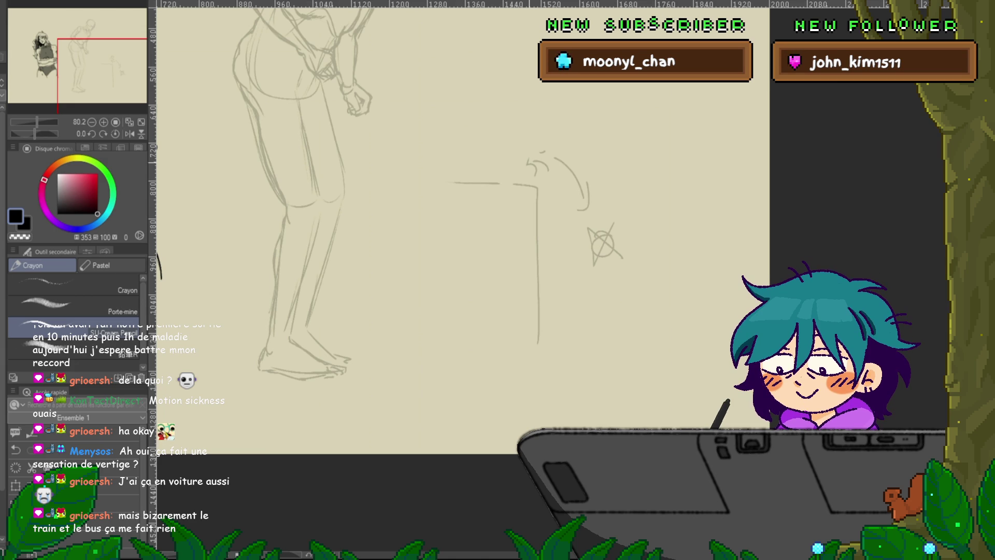
{"action": "key", "text": "Delete"}
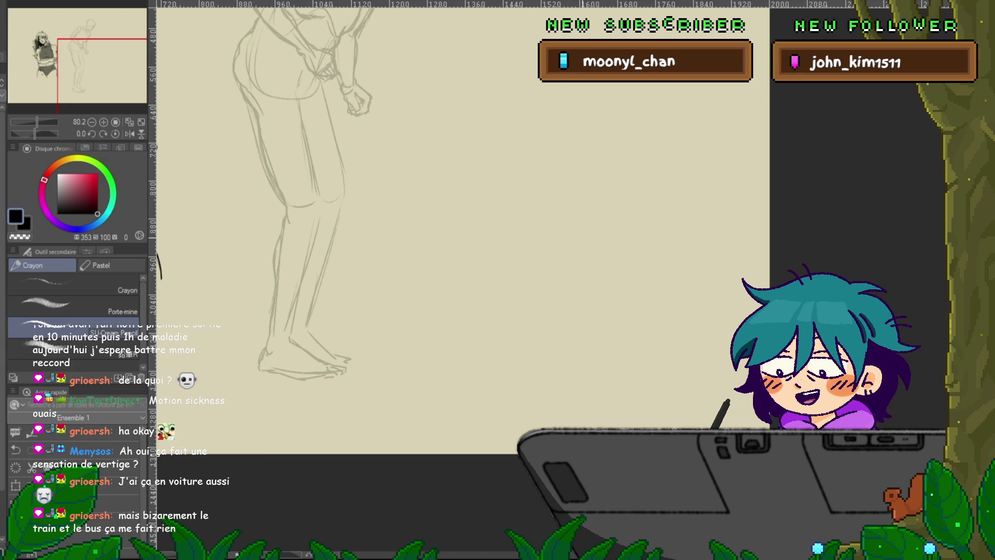
{"action": "left_click_drag", "start_coordinate": [363, 208], "coordinate": [440, 178]}
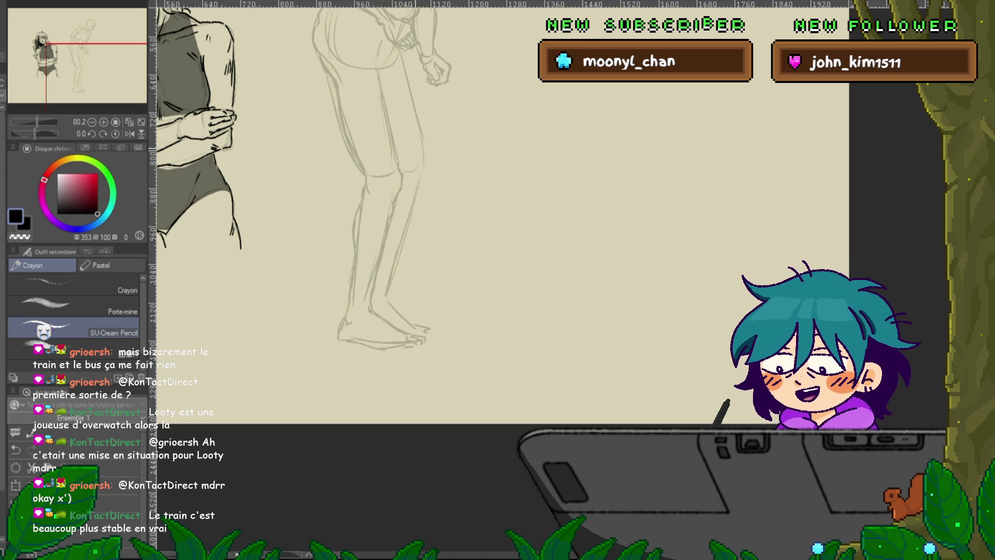
{"action": "scroll", "coordinate": [498, 233], "scroll_direction": "up", "scroll_amount": 2}
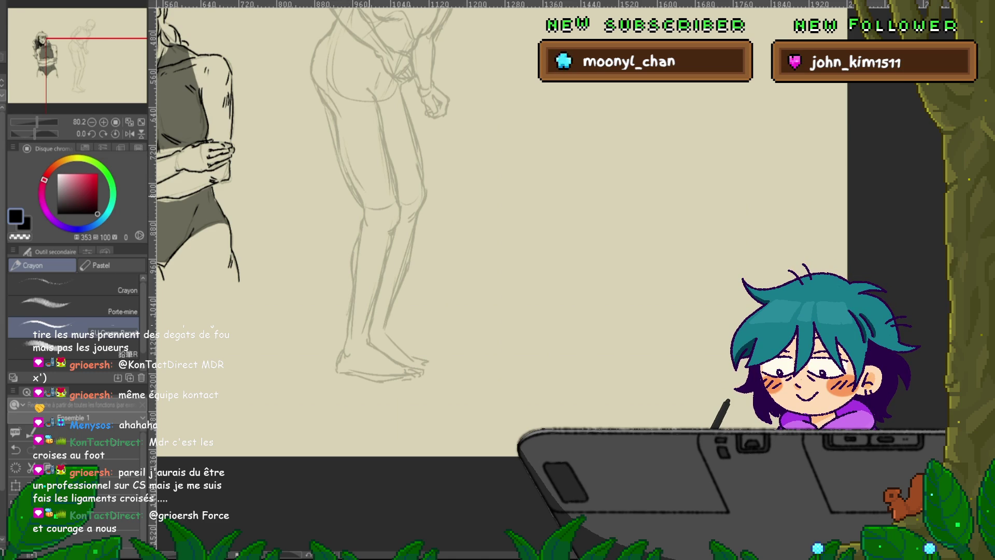
{"action": "scroll", "coordinate": [498, 234], "scroll_direction": "up", "scroll_amount": 2}
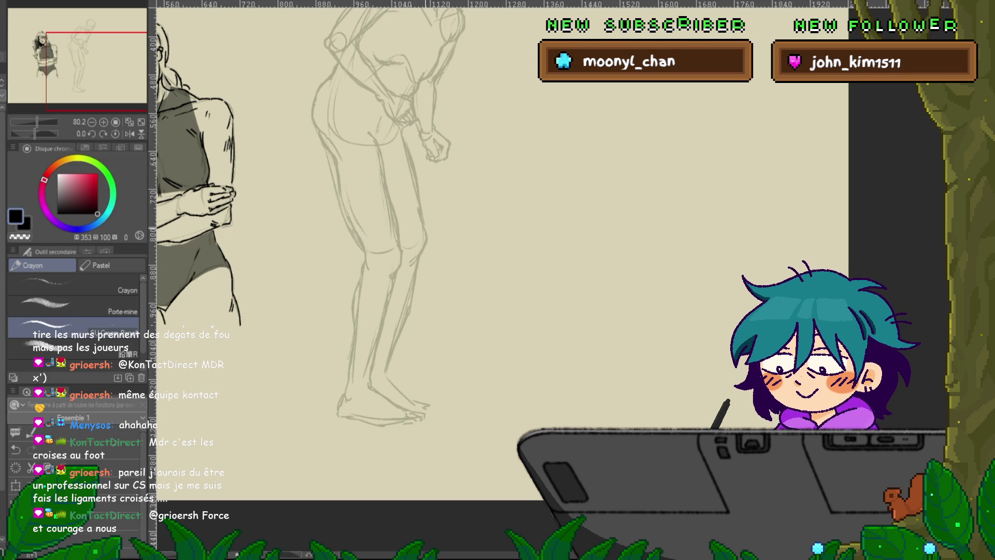
{"action": "scroll", "coordinate": [430, 249], "scroll_direction": "down", "scroll_amount": 3}
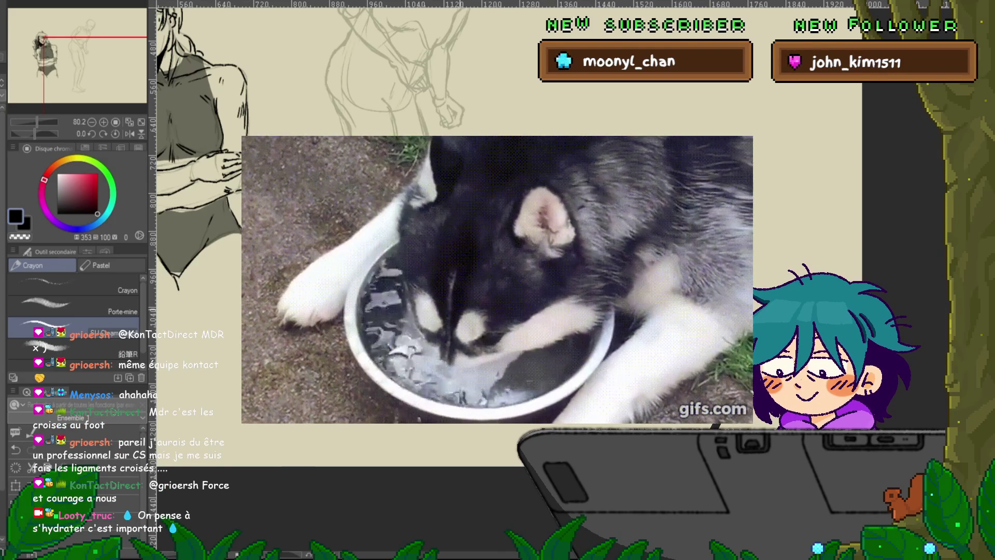
{"action": "scroll", "coordinate": [456, 233], "scroll_direction": "down", "scroll_amount": 1}
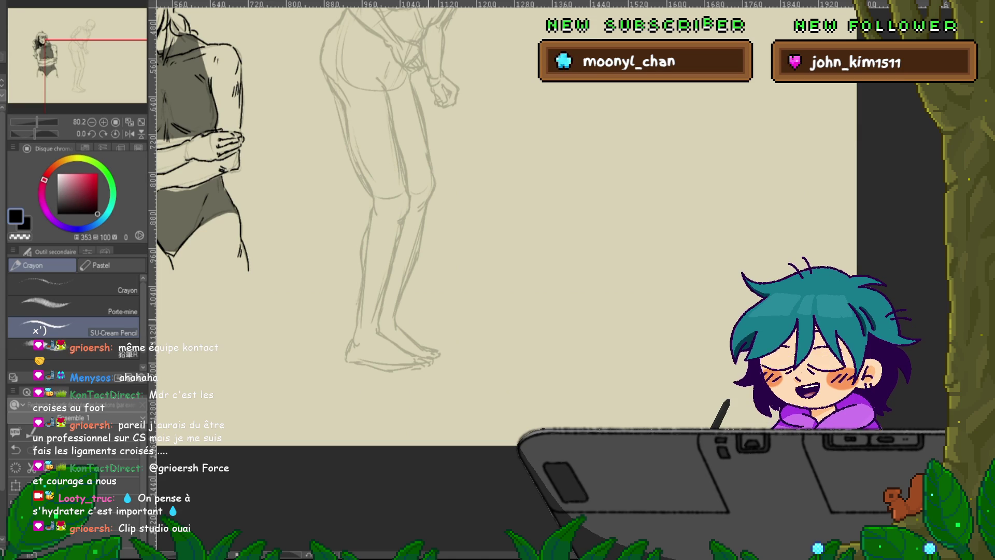
Centre the bending woman sketch in view and restore the standing figure to full strength
{"action": "scroll", "coordinate": [505, 228], "scroll_direction": "up", "scroll_amount": 3}
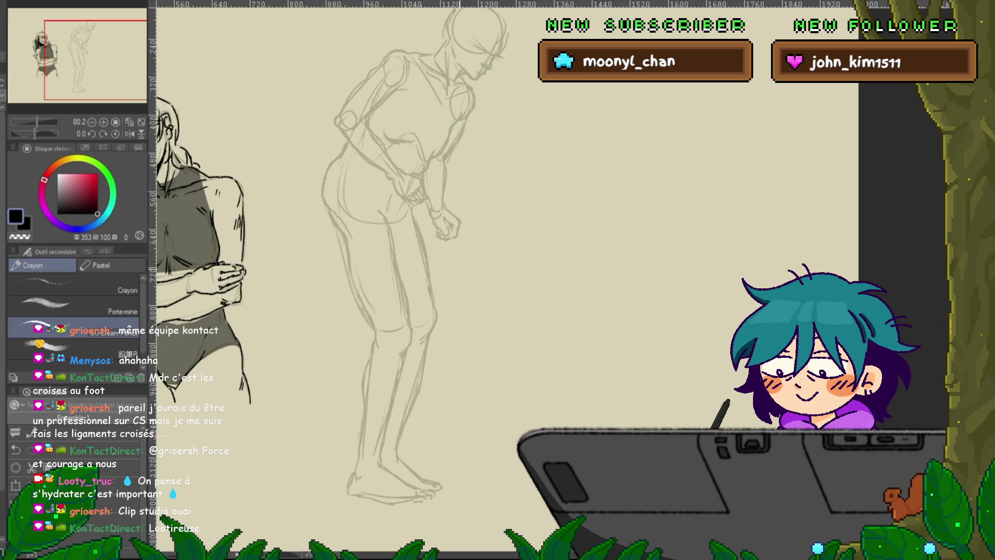
{"action": "scroll", "coordinate": [505, 280], "scroll_direction": "up", "scroll_amount": 2}
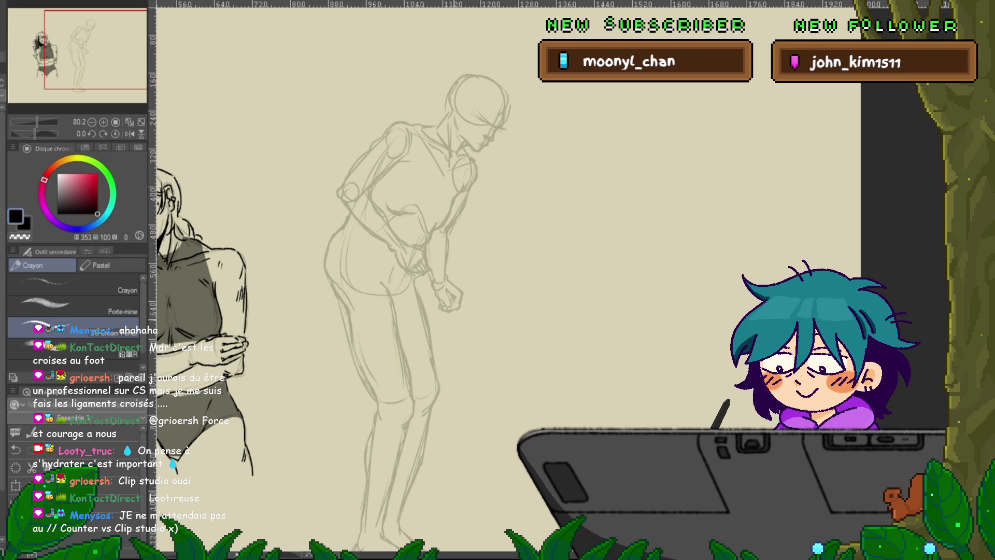
{"action": "left_click_drag", "start_coordinate": [476, 207], "coordinate": [430, 269]}
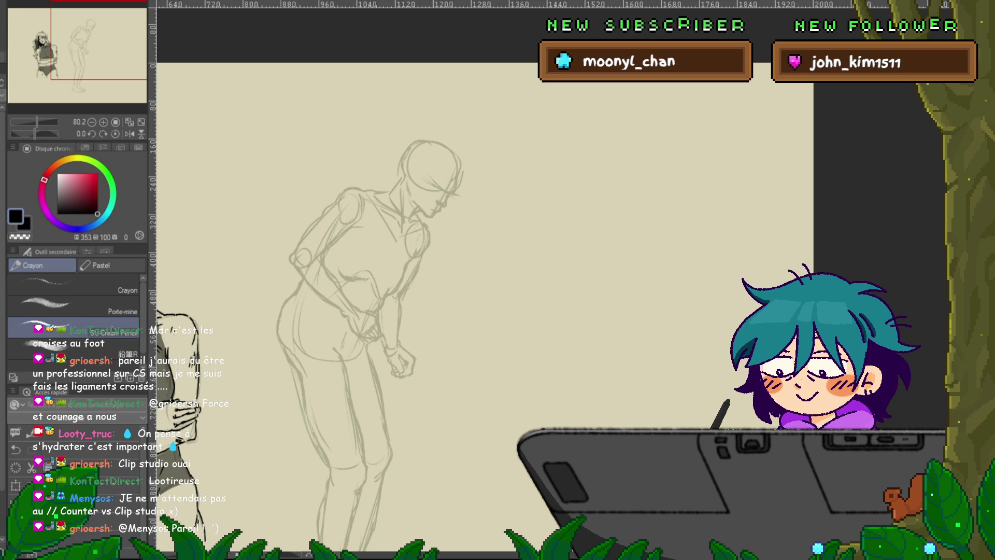
{"action": "key", "text": "ctrl+z"}
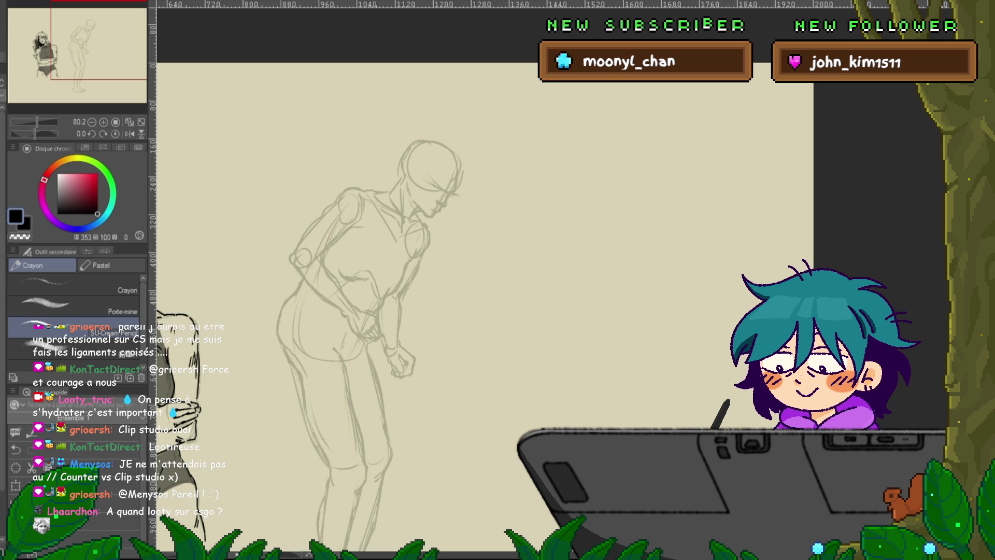
Pencil the box-shaped top's upper, lower and right edges around the chest, then retrace the back and hip
{"action": "left_click_drag", "start_coordinate": [415, 311], "coordinate": [429, 257]}
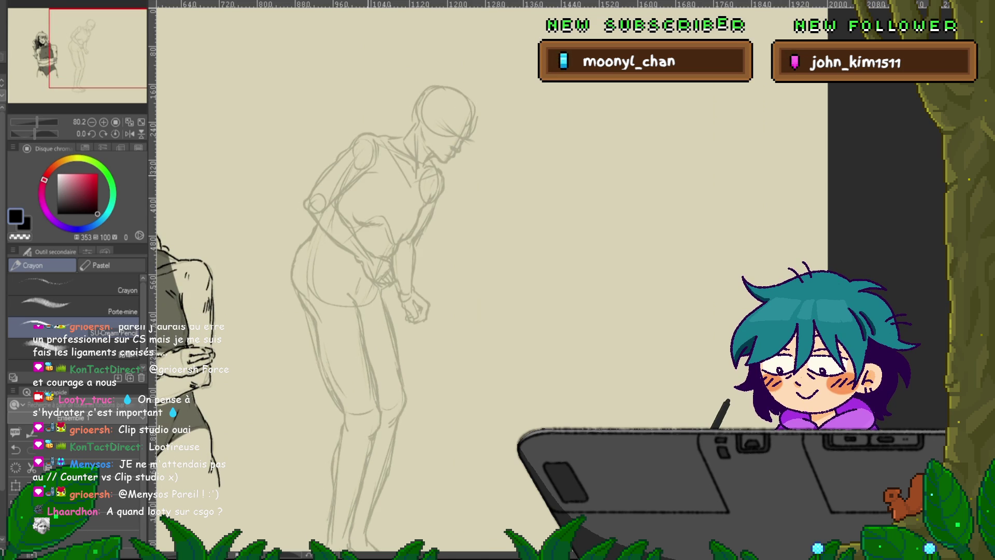
{"action": "left_click_drag", "start_coordinate": [419, 208], "coordinate": [404, 241]}
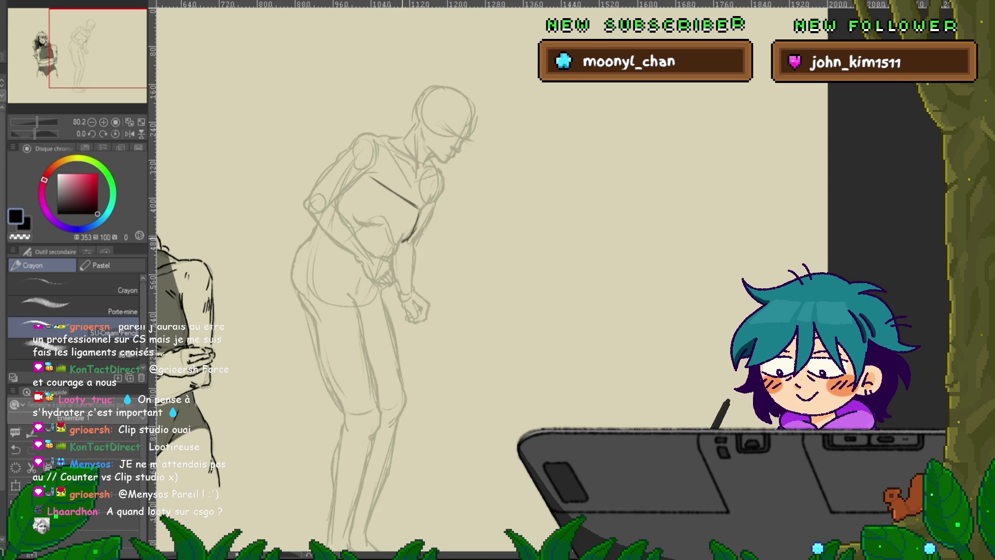
{"action": "left_click_drag", "start_coordinate": [341, 207], "coordinate": [401, 239]}
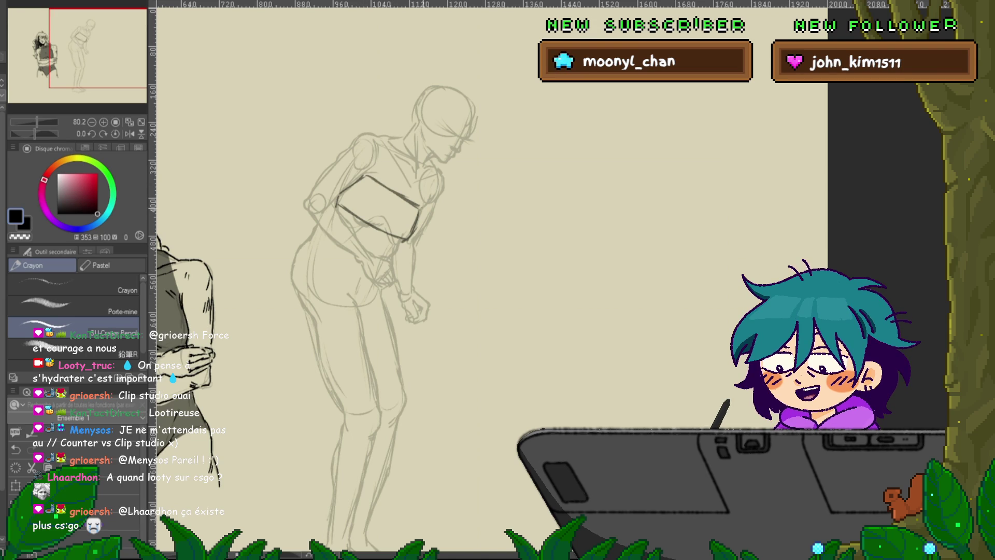
{"action": "left_click_drag", "start_coordinate": [421, 208], "coordinate": [414, 236]}
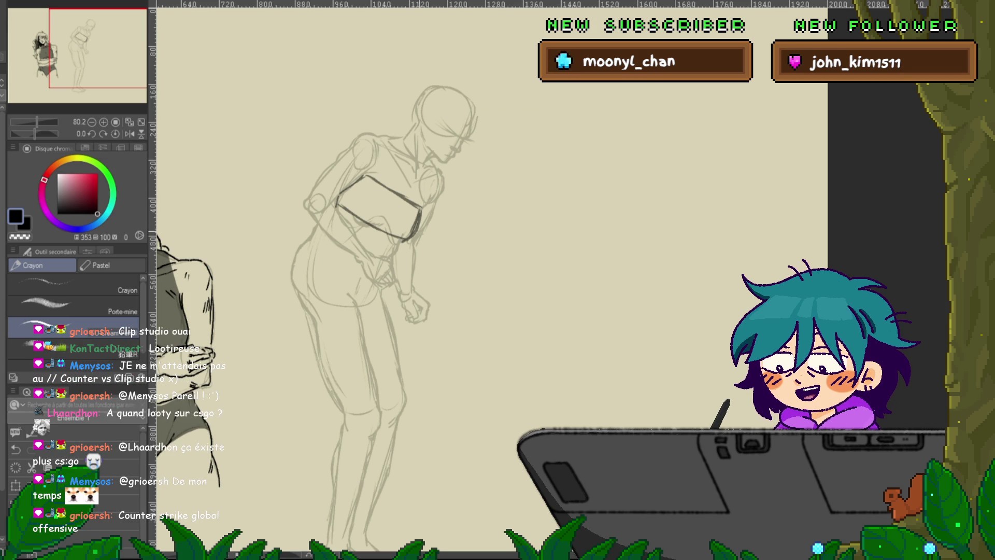
{"action": "left_click_drag", "start_coordinate": [394, 290], "coordinate": [409, 238]}
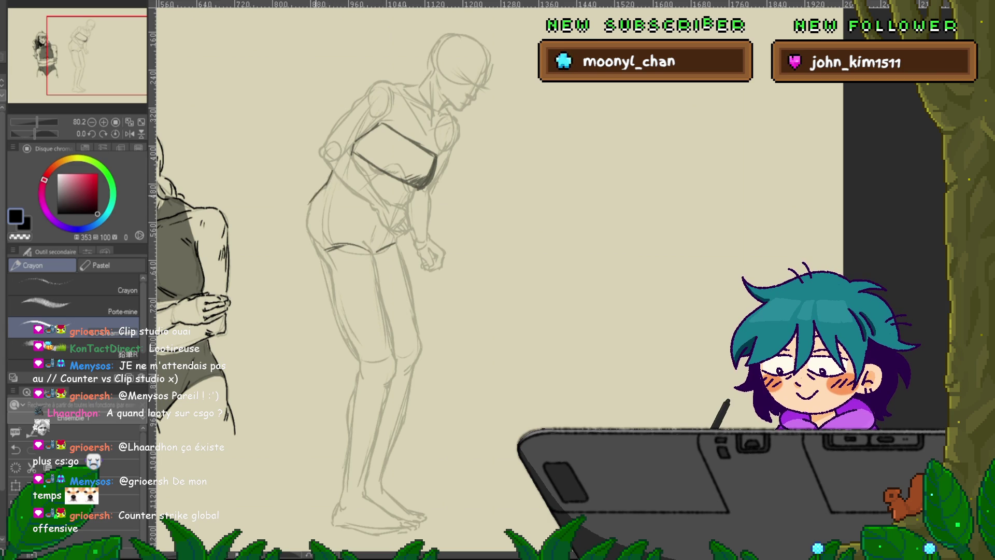
{"action": "mouse_move", "coordinate": [332, 174]}
{"action": "left_mouse_down"}
{"action": "mouse_move", "coordinate": [324, 262]}
{"action": "mouse_move", "coordinate": [374, 283]}
{"action": "mouse_move", "coordinate": [404, 277]}
{"action": "left_mouse_up"}
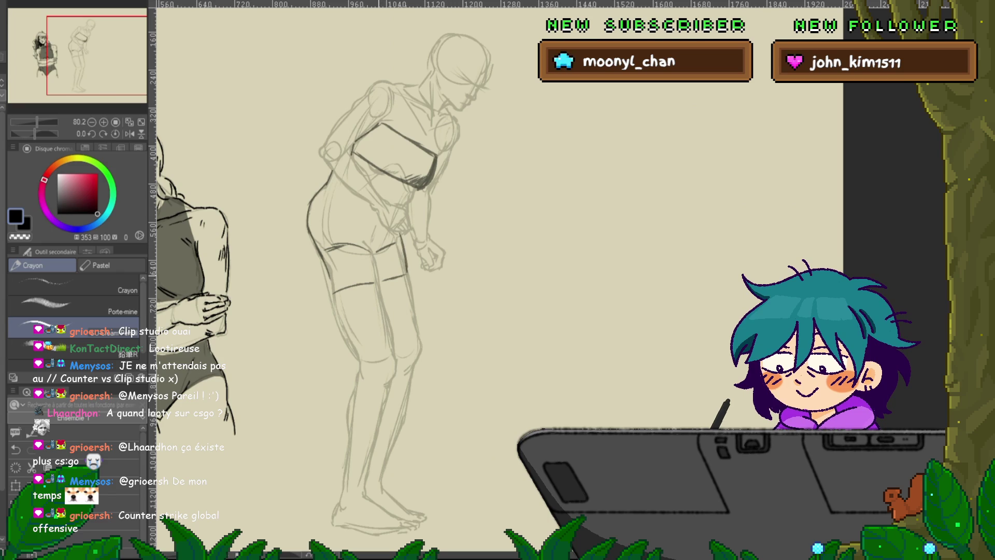
Pencil the shorts' crotch seam and leg opening, and begin hatching shadow on the hip
{"action": "left_click_drag", "start_coordinate": [375, 252], "coordinate": [382, 238]}
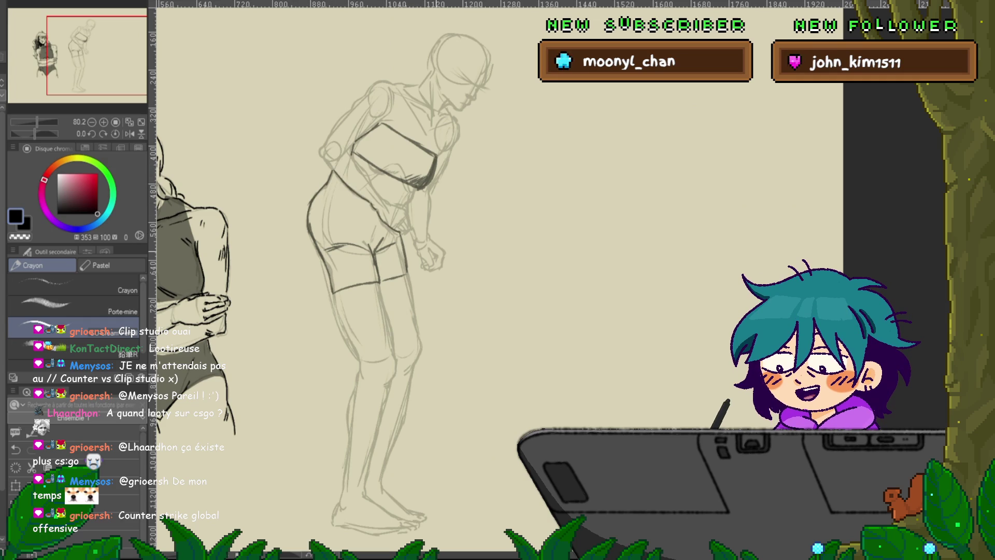
{"action": "left_click_drag", "start_coordinate": [341, 243], "coordinate": [351, 247]}
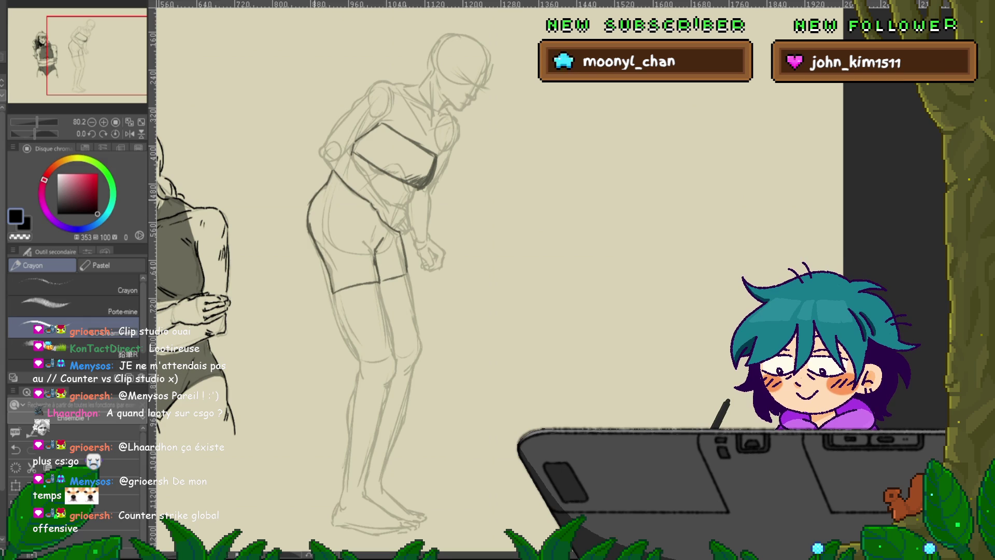
{"action": "left_click_drag", "start_coordinate": [315, 206], "coordinate": [313, 239]}
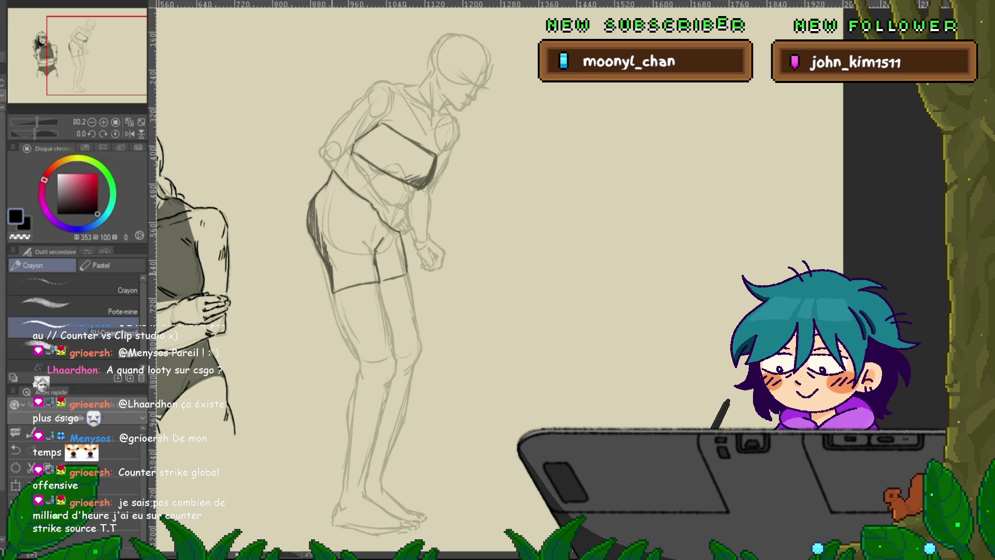
Darken the upper hip outline and fill the shorts with dense dark hatching, including the right side
{"action": "mouse_move", "coordinate": [326, 184]}
{"action": "left_mouse_down"}
{"action": "mouse_move", "coordinate": [312, 207]}
{"action": "mouse_move", "coordinate": [324, 235]}
{"action": "left_mouse_up"}
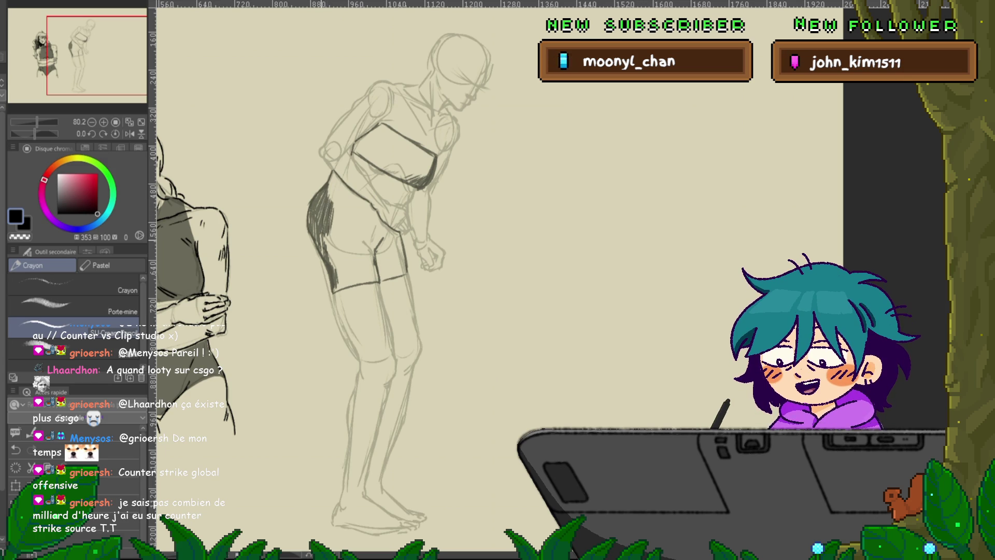
{"action": "mouse_move", "coordinate": [340, 243]}
{"action": "left_mouse_down"}
{"action": "mouse_move", "coordinate": [339, 275]}
{"action": "mouse_move", "coordinate": [357, 274]}
{"action": "left_mouse_up"}
{"action": "mouse_move", "coordinate": [362, 241]}
{"action": "left_mouse_down"}
{"action": "mouse_move", "coordinate": [361, 273]}
{"action": "mouse_move", "coordinate": [371, 274]}
{"action": "left_mouse_up"}
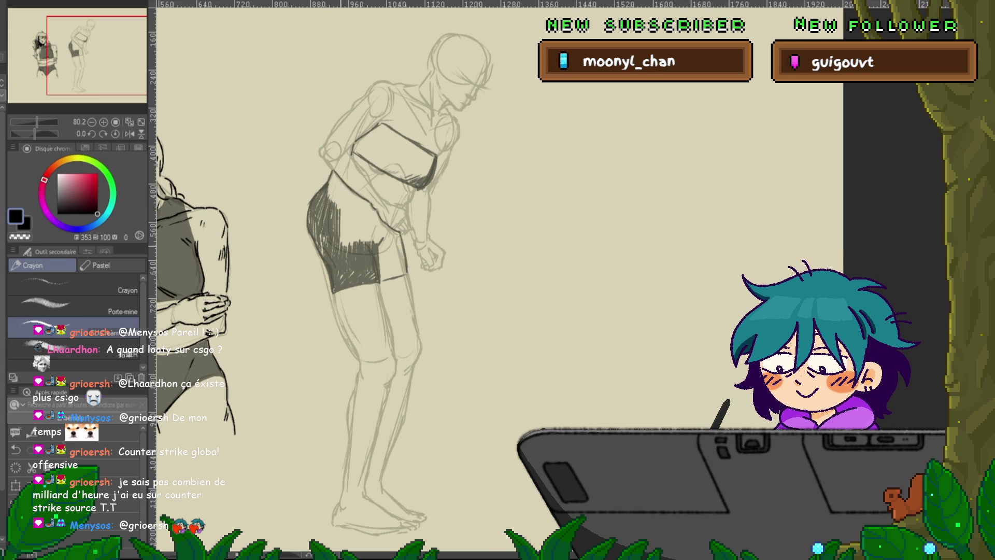
{"action": "mouse_move", "coordinate": [356, 217]}
{"action": "left_mouse_down"}
{"action": "mouse_move", "coordinate": [354, 242]}
{"action": "mouse_move", "coordinate": [371, 250]}
{"action": "left_mouse_up"}
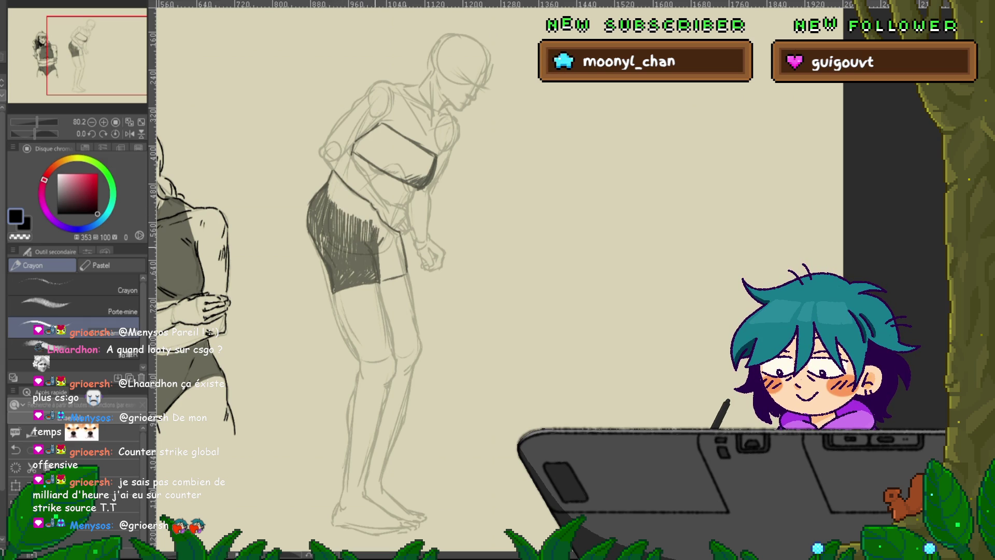
{"action": "left_click_drag", "start_coordinate": [330, 173], "coordinate": [332, 203]}
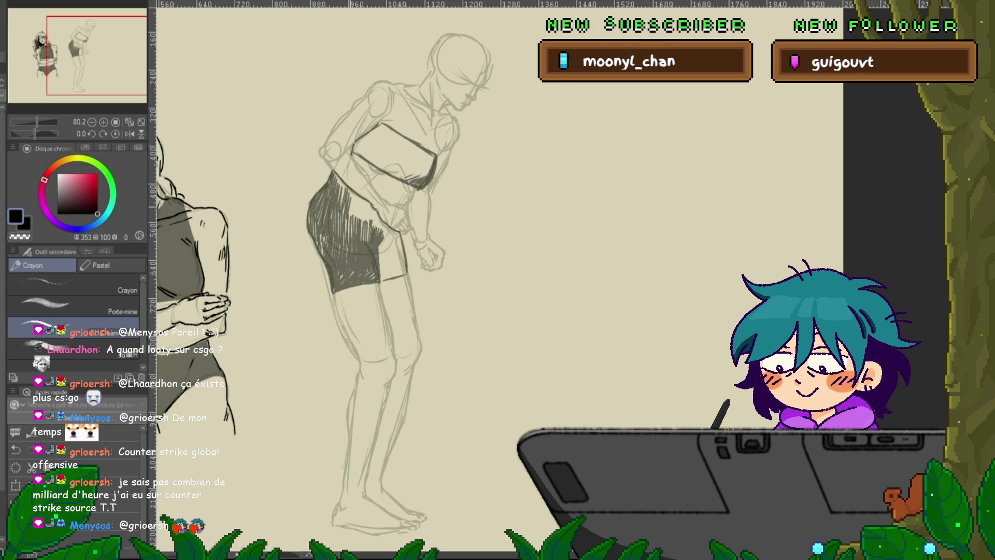
{"action": "mouse_move", "coordinate": [337, 260]}
{"action": "left_mouse_down"}
{"action": "mouse_move", "coordinate": [559, 269]}
{"action": "mouse_move", "coordinate": [521, 282]}
{"action": "left_mouse_up"}
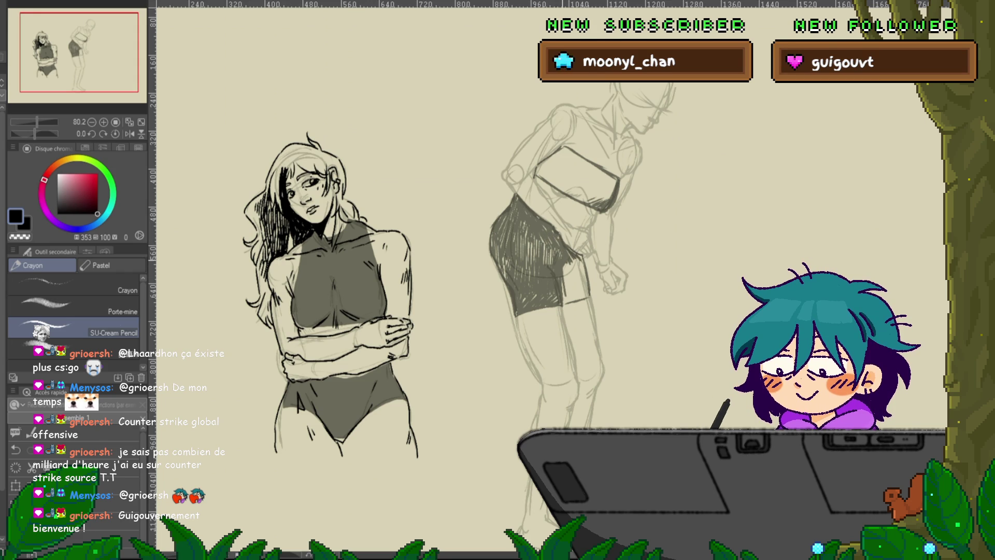
{"action": "left_click_drag", "start_coordinate": [574, 264], "coordinate": [565, 291]}
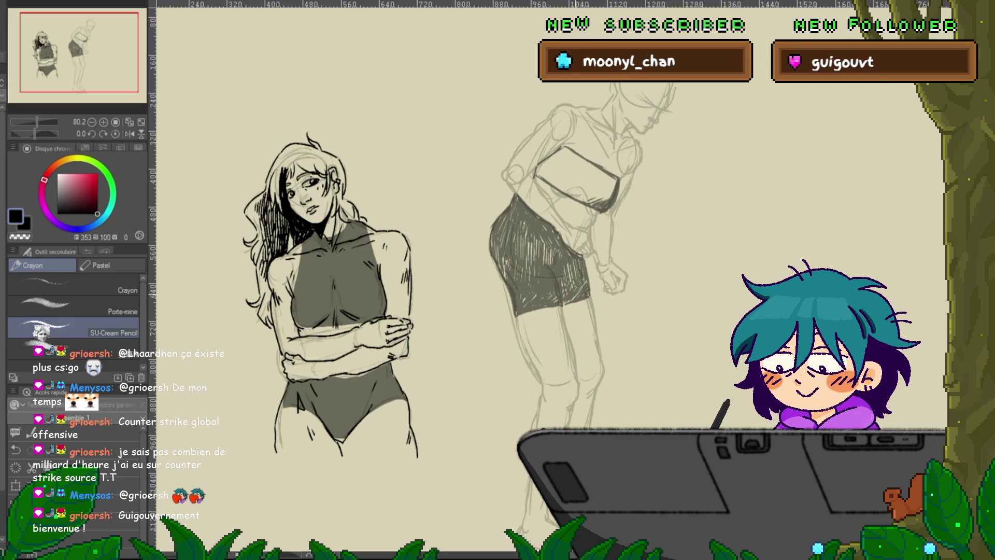
{"action": "left_click_drag", "start_coordinate": [363, 259], "coordinate": [242, 340]}
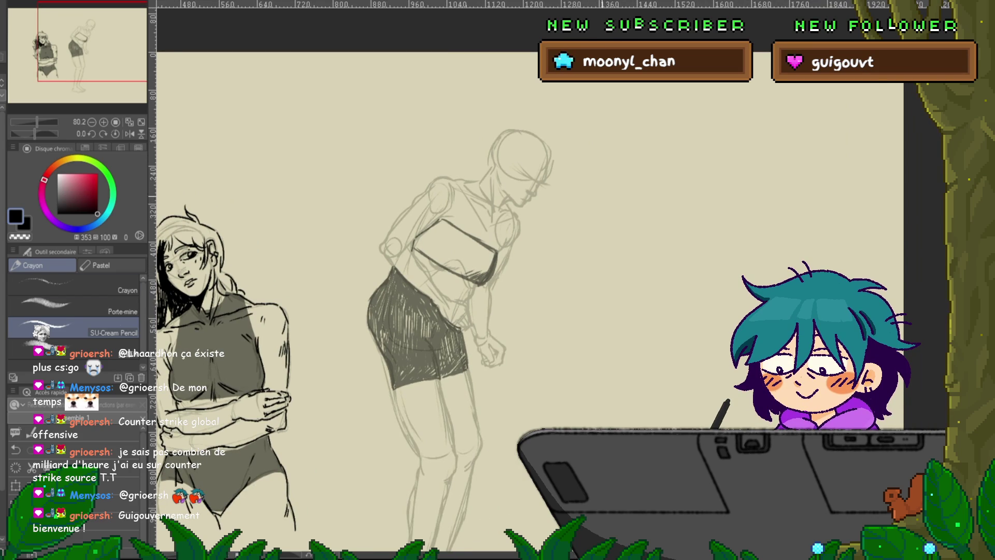
Sketch loose hair strands around the bending woman's bald head with the SU-Cream Pencil
{"action": "left_click_drag", "start_coordinate": [242, 340], "coordinate": [212, 342]}
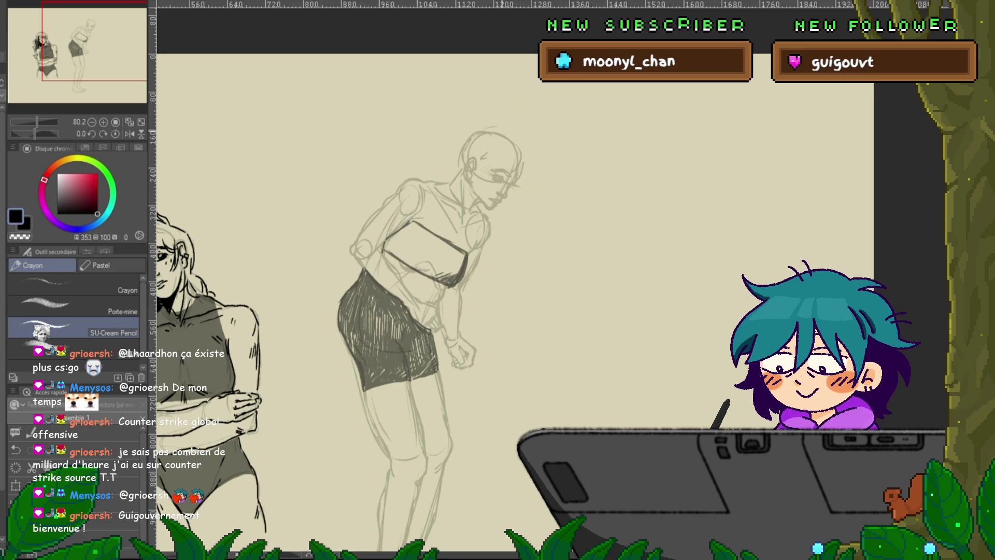
{"action": "left_click_drag", "start_coordinate": [530, 171], "coordinate": [532, 185]}
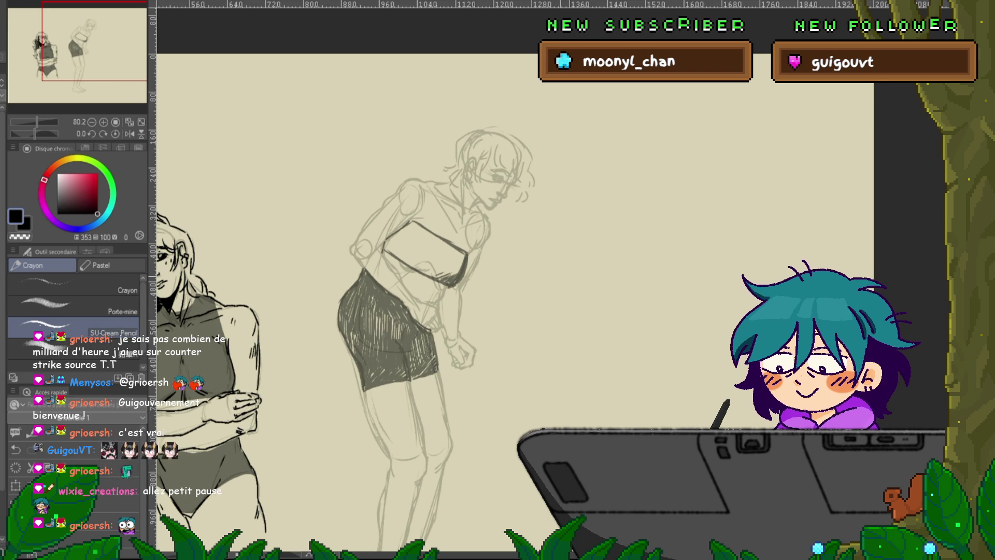
{"action": "scroll", "coordinate": [513, 301], "scroll_direction": "left", "scroll_amount": 5}
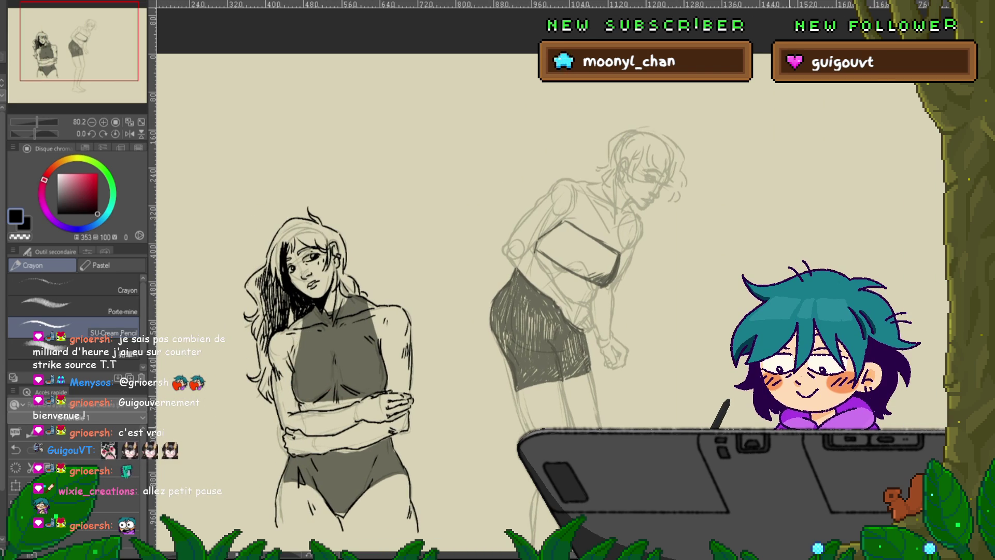
{"action": "scroll", "coordinate": [514, 300], "scroll_direction": "down", "scroll_amount": 2}
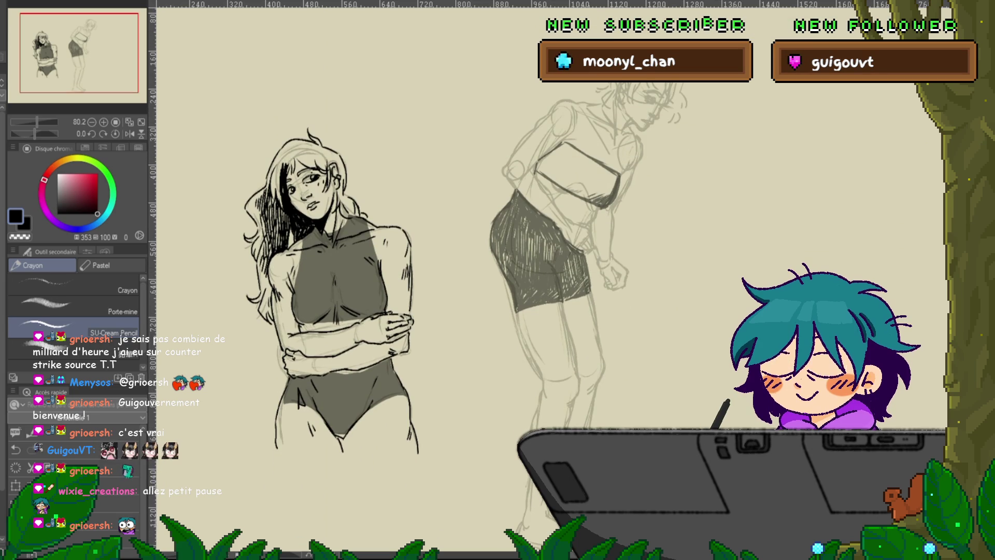
{"action": "scroll", "coordinate": [514, 300], "scroll_direction": "up", "scroll_amount": 2}
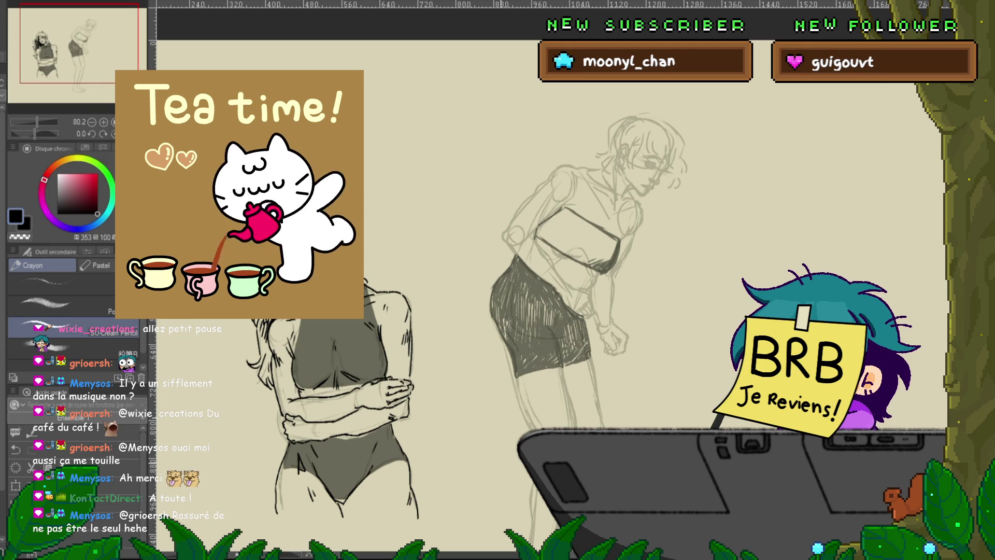
{"action": "scroll", "coordinate": [518, 311], "scroll_direction": "left", "scroll_amount": 5}
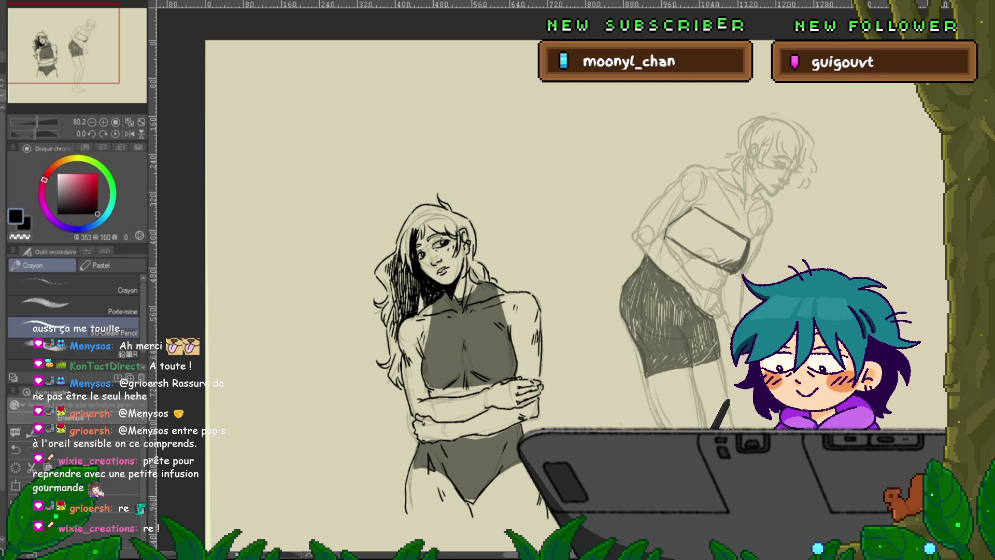
Try the Stylo pen, return to Crayon, and zoom to 110% centred on the bending woman's face and torso
{"action": "scroll", "coordinate": [518, 290], "scroll_direction": "right", "scroll_amount": 5}
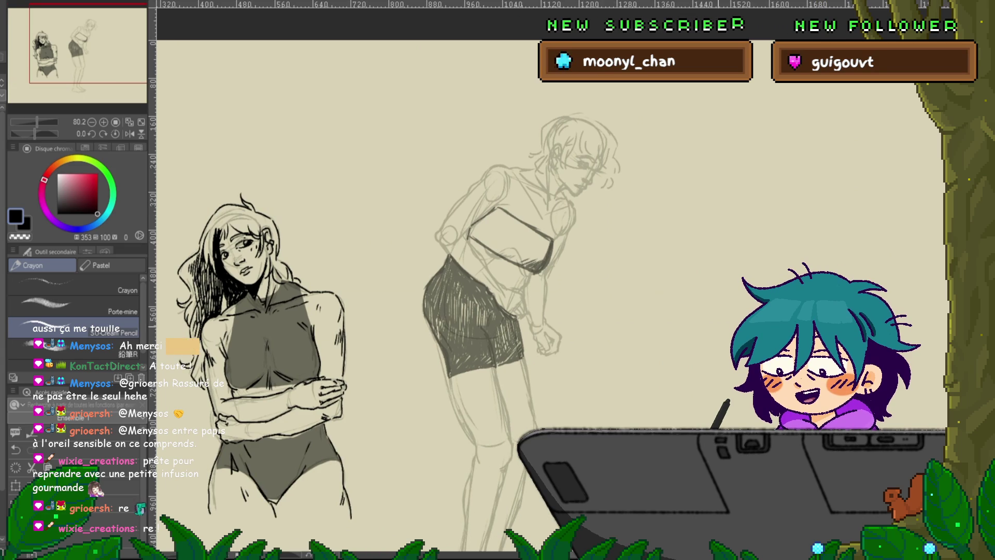
{"action": "key", "text": "p"}
{"action": "scroll", "coordinate": [518, 290], "scroll_direction": "right", "scroll_amount": 2}
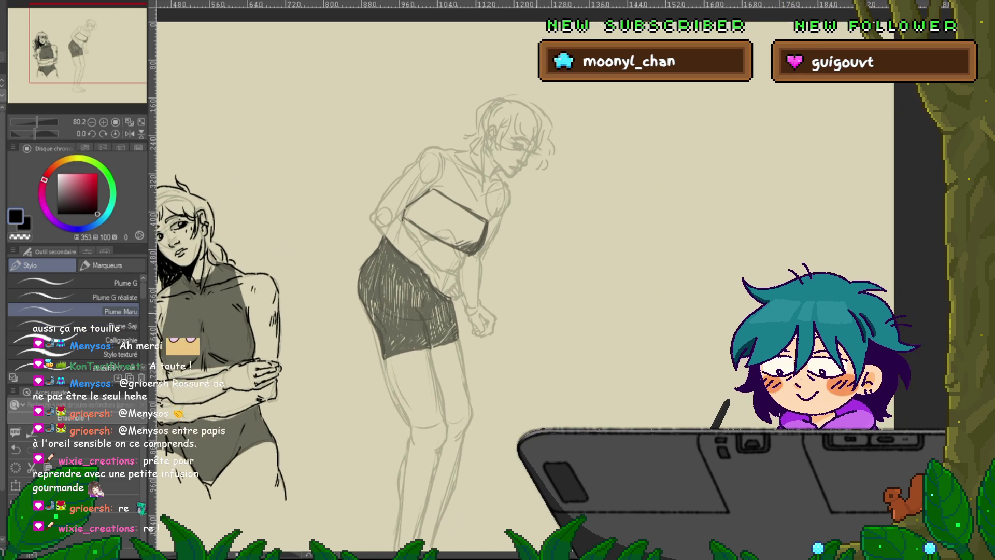
{"action": "key", "text": "p"}
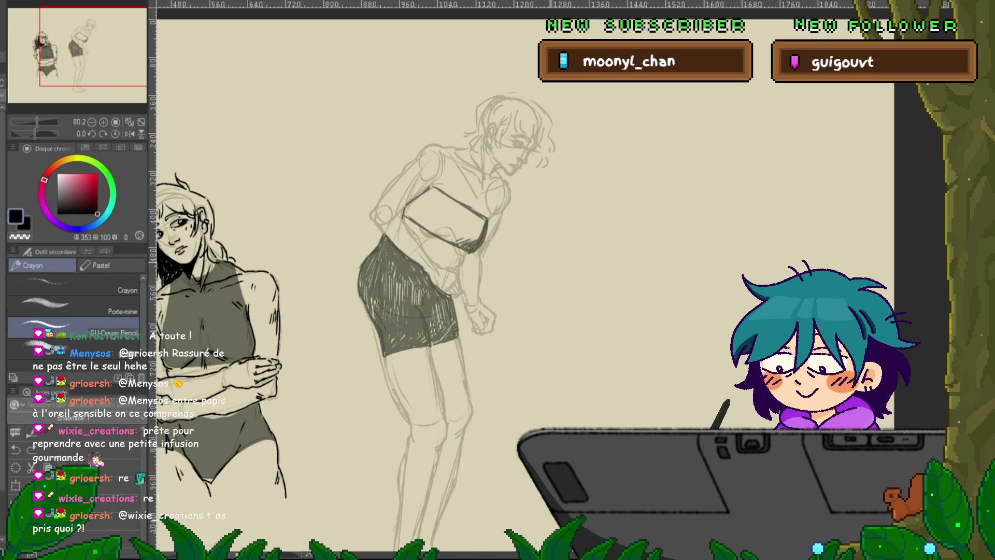
{"action": "scroll", "coordinate": [518, 290], "scroll_direction": "right", "scroll_amount": 2}
{"action": "scroll", "coordinate": [518, 291], "scroll_direction": "up", "scroll_amount": 1}
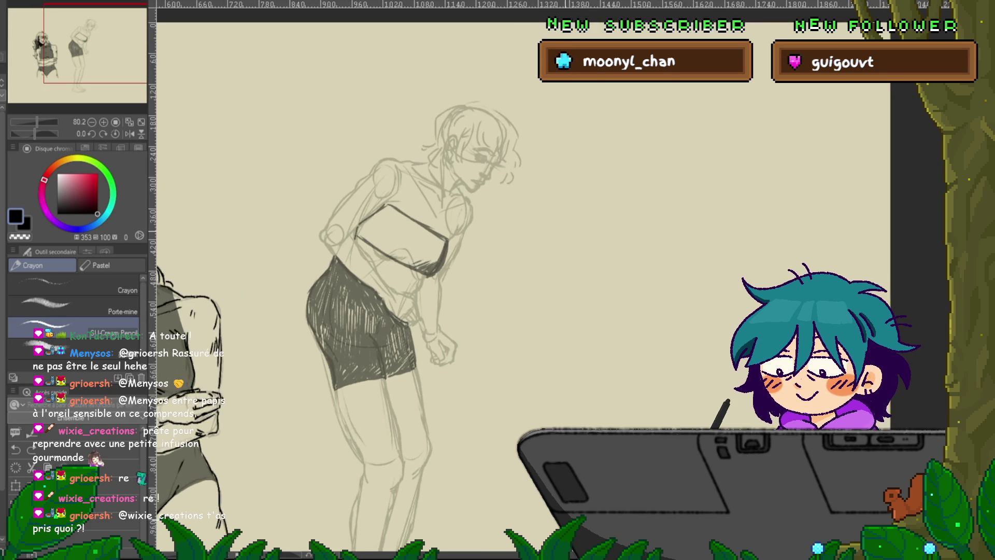
{"action": "scroll", "coordinate": [362, 291], "scroll_direction": "up", "scroll_amount": 2}
{"action": "scroll", "coordinate": [363, 291], "scroll_direction": "down", "scroll_amount": 2}
{"action": "scroll", "coordinate": [363, 290], "scroll_direction": "up", "scroll_amount": 2}
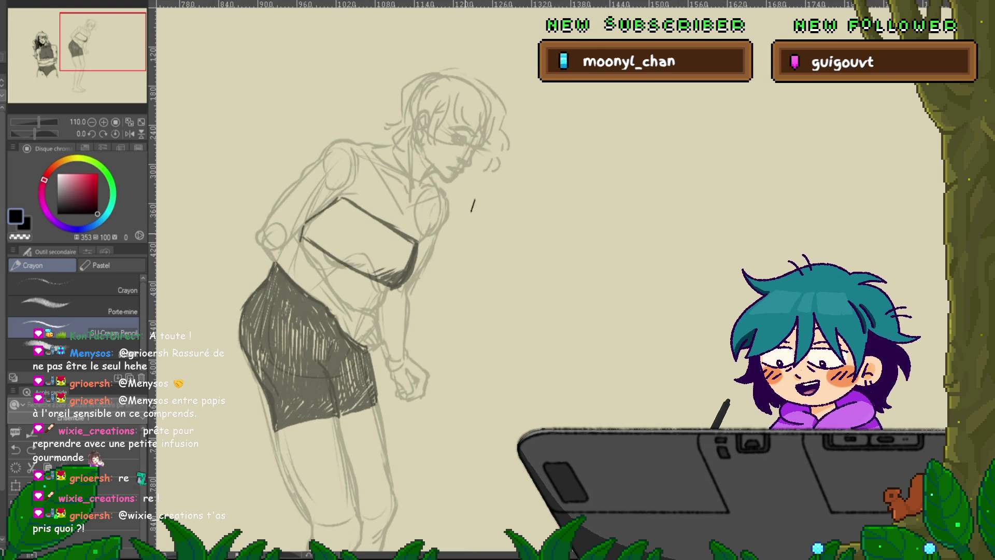
{"action": "left_click_drag", "start_coordinate": [363, 311], "coordinate": [377, 355]}
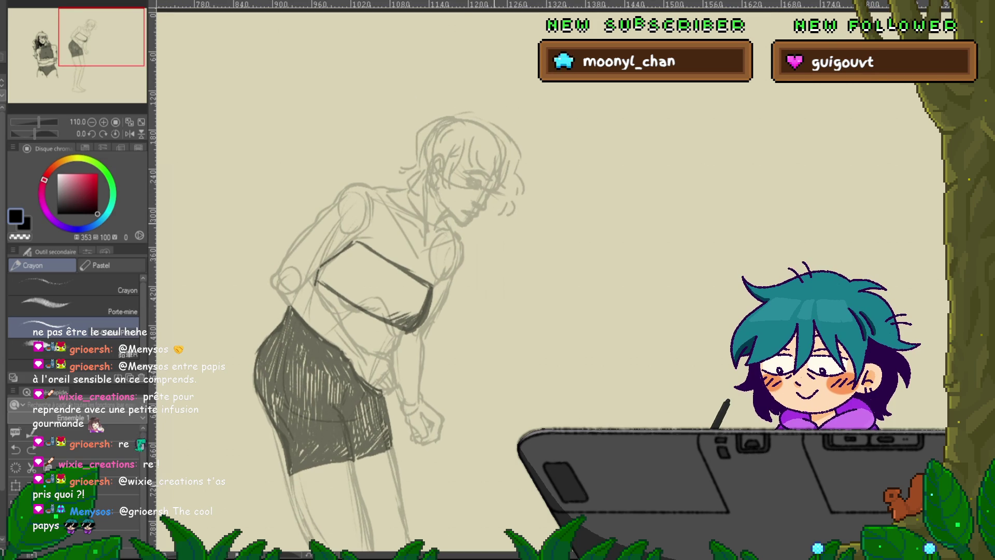
{"action": "left_click_drag", "start_coordinate": [363, 311], "coordinate": [358, 334]}
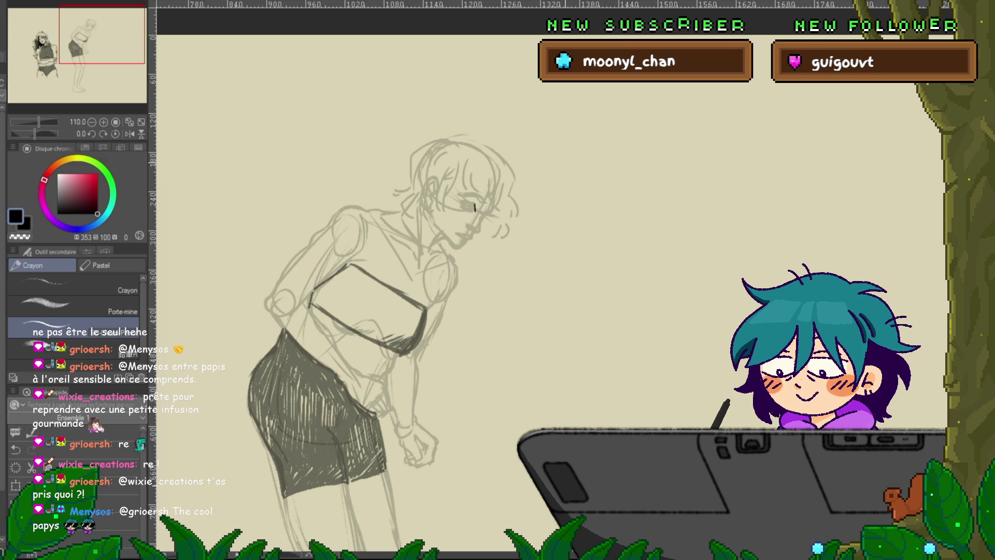
{"action": "scroll", "coordinate": [565, 165], "scroll_direction": "up", "scroll_amount": 5}
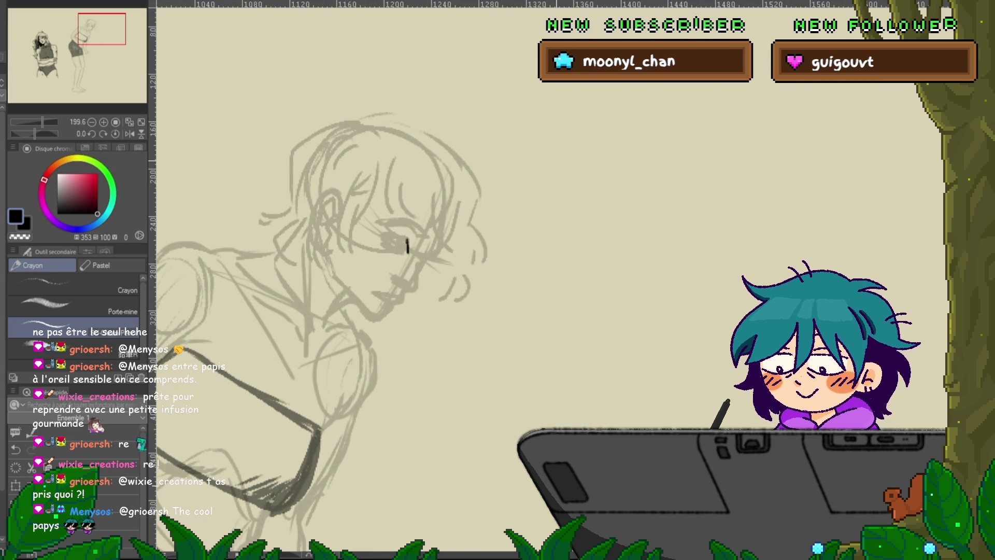
Draw the dark upper eyelid line above the woman's sketched eye
{"action": "mouse_move", "coordinate": [407, 243]}
{"action": "left_mouse_down"}
{"action": "mouse_move", "coordinate": [459, 216]}
{"action": "mouse_move", "coordinate": [498, 260]}
{"action": "left_mouse_up"}
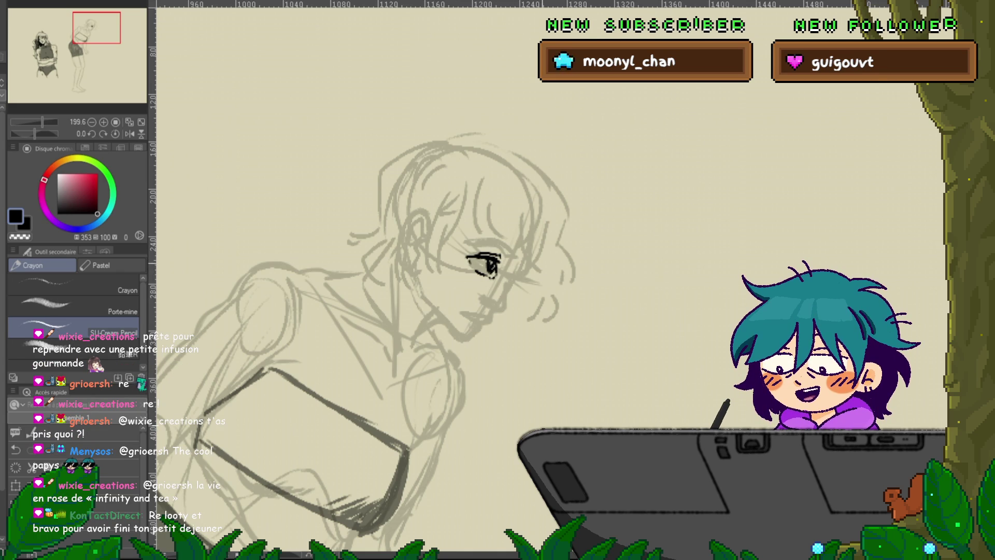
{"action": "left_click_drag", "start_coordinate": [474, 245], "coordinate": [513, 254]}
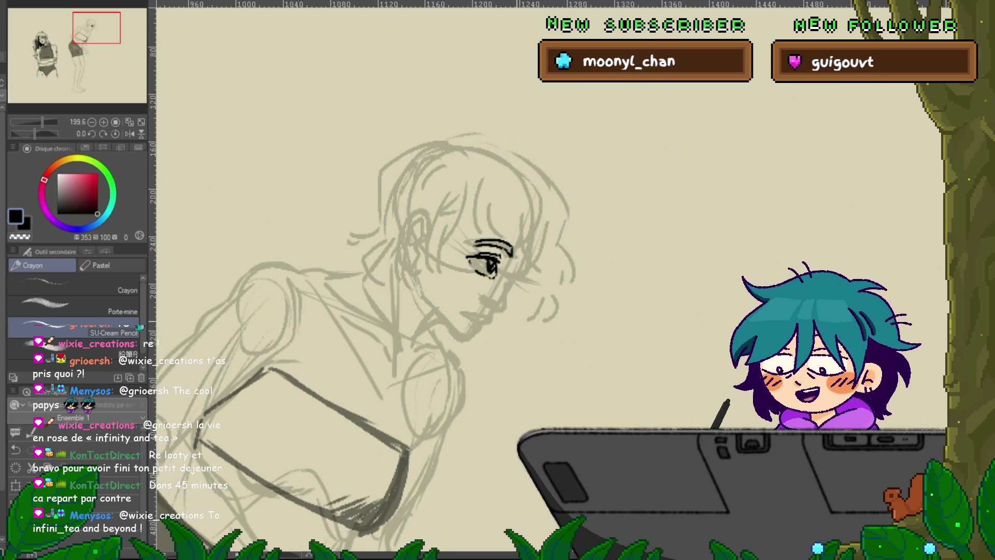
{"action": "left_click_drag", "start_coordinate": [415, 311], "coordinate": [394, 274]}
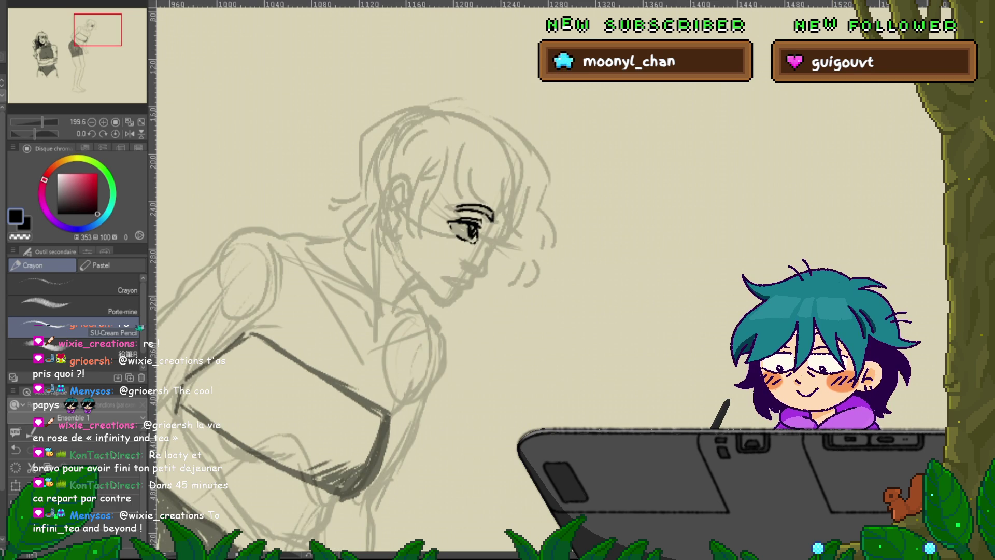
Lasso the inked eye and rotate and nudge it slightly into place with Ctrl+T
{"action": "key", "text": "m"}
{"action": "mouse_move", "coordinate": [479, 189]}
{"action": "left_mouse_down"}
{"action": "mouse_move", "coordinate": [518, 223]}
{"action": "mouse_move", "coordinate": [478, 189]}
{"action": "left_mouse_up"}
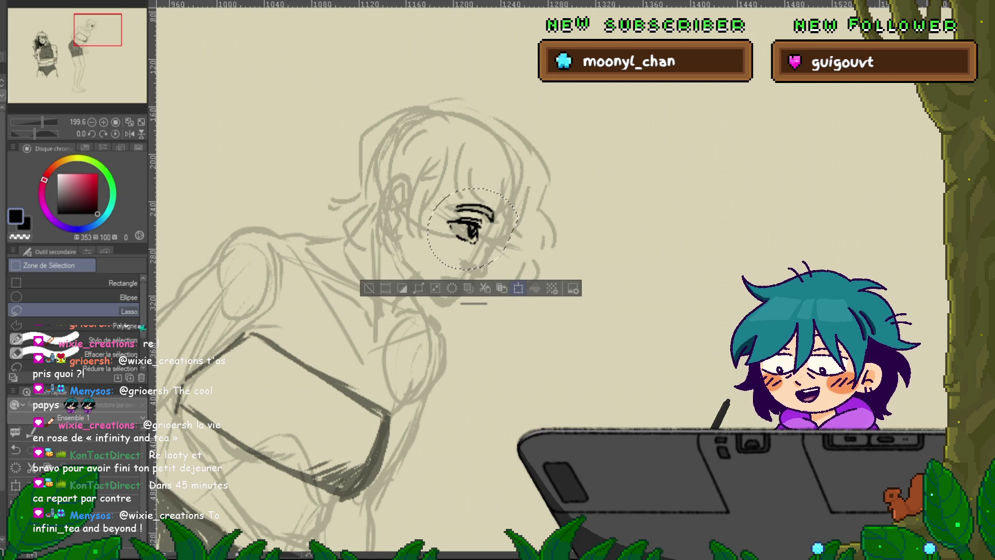
{"action": "key", "text": "ctrl+t"}
{"action": "left_click_drag", "start_coordinate": [471, 231], "coordinate": [477, 227]}
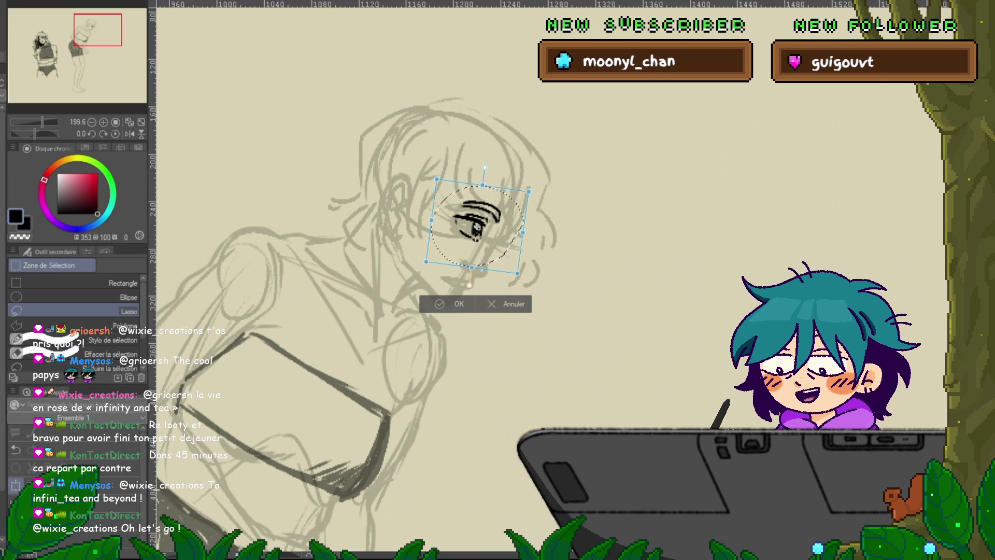
{"action": "key", "text": "Return"}
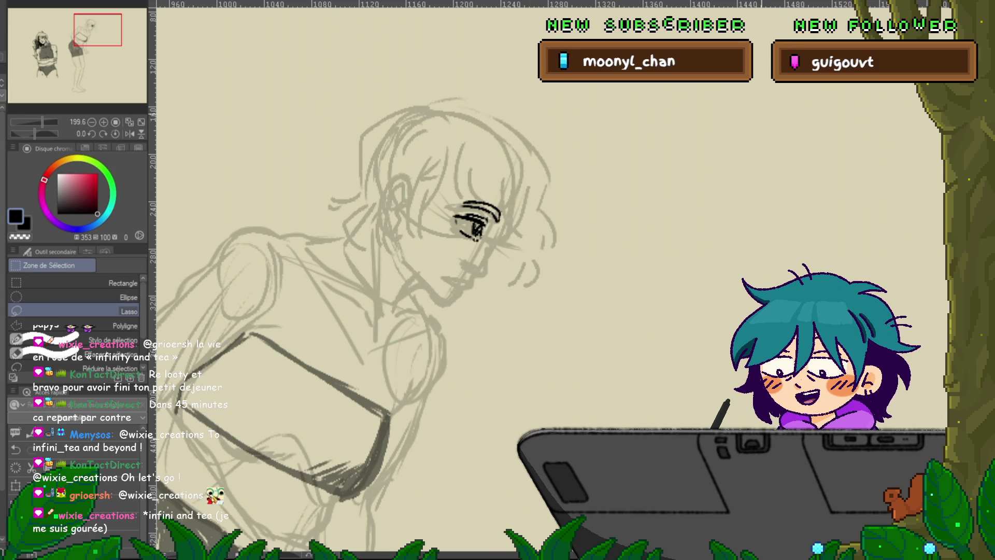
{"action": "key", "text": "p"}
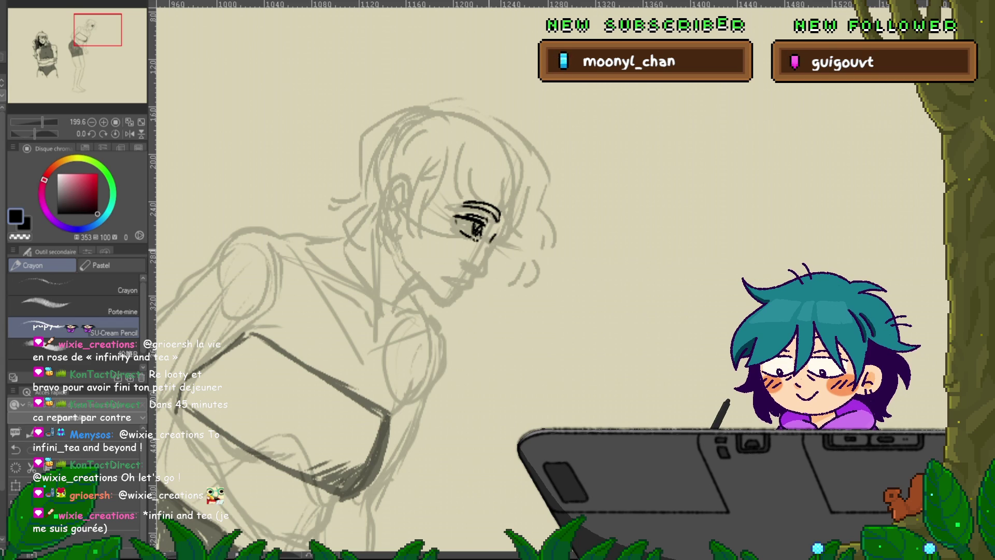
Ink the jawline, a short line under the chin, and strands beside and right of the face
{"action": "left_click_drag", "start_coordinate": [495, 235], "coordinate": [489, 269]}
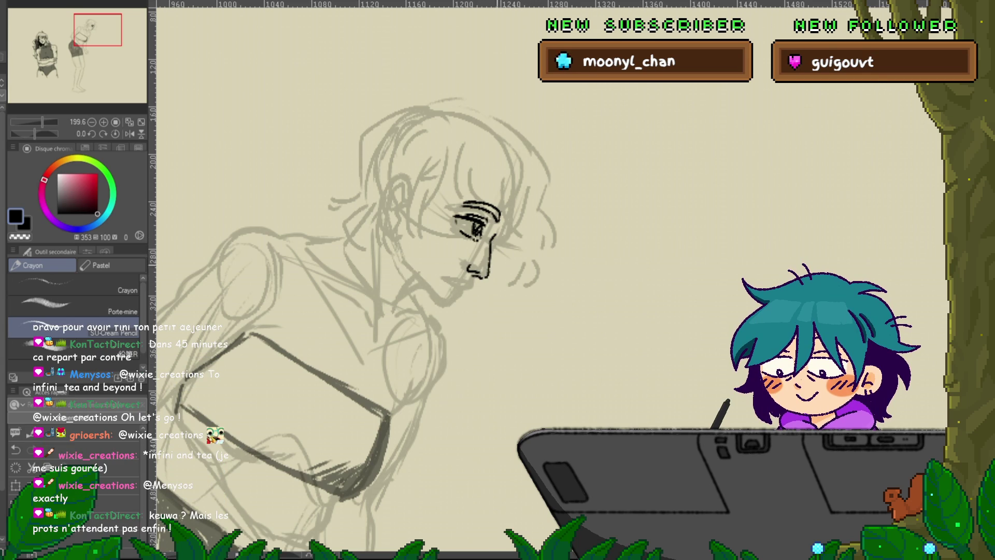
{"action": "left_click_drag", "start_coordinate": [469, 286], "coordinate": [461, 293]}
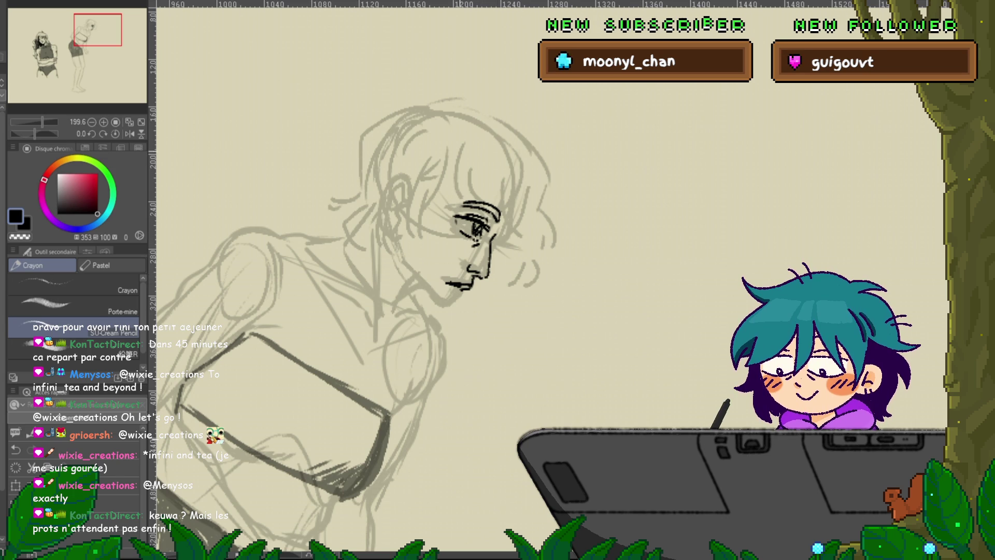
{"action": "left_click_drag", "start_coordinate": [459, 170], "coordinate": [511, 212]}
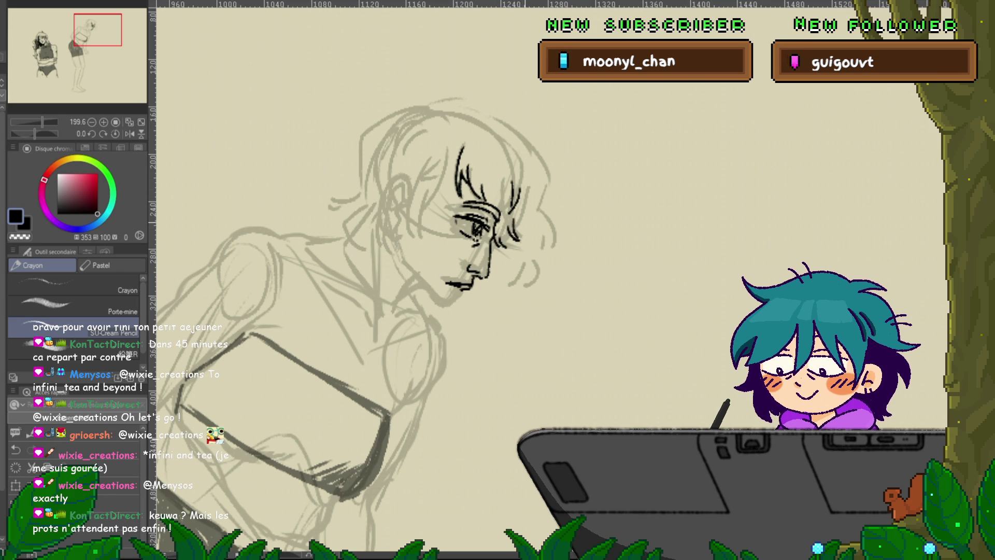
{"action": "left_click_drag", "start_coordinate": [537, 172], "coordinate": [539, 205]}
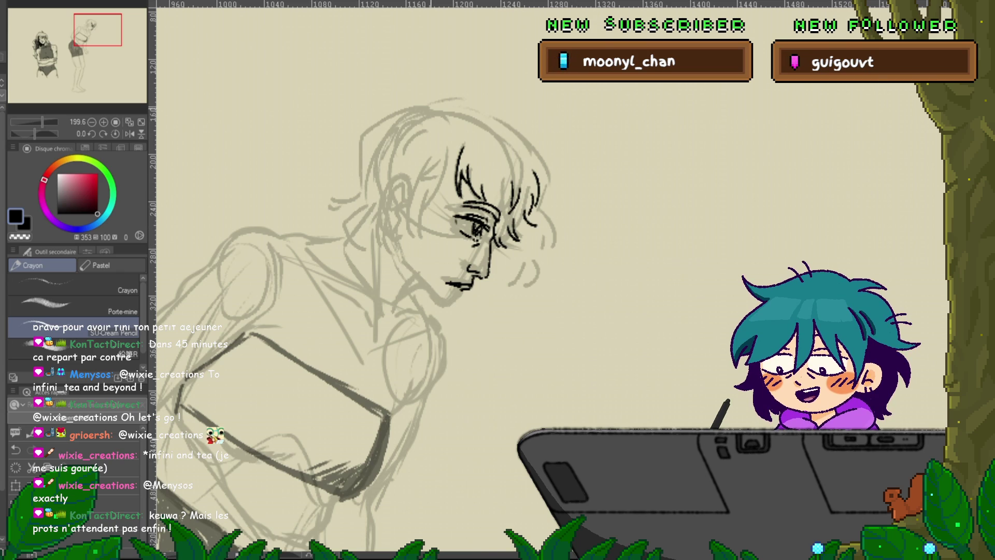
Ink the arc across the top of the head, the left-side curl, and a hanging strand
{"action": "left_click_drag", "start_coordinate": [433, 105], "coordinate": [471, 98]}
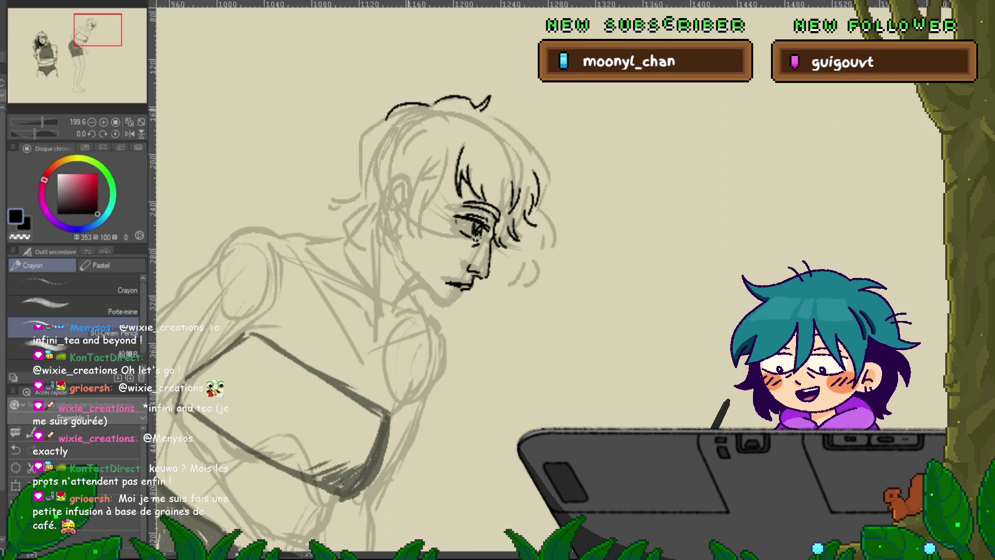
{"action": "left_click_drag", "start_coordinate": [419, 108], "coordinate": [374, 126]}
{"action": "left_click_drag", "start_coordinate": [361, 162], "coordinate": [365, 194]}
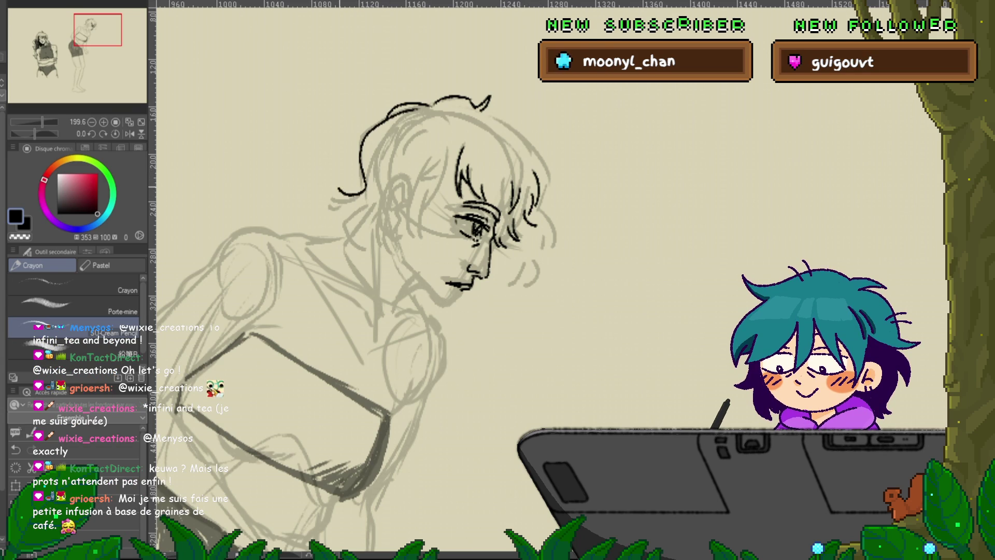
{"action": "key", "text": "ctrl+z"}
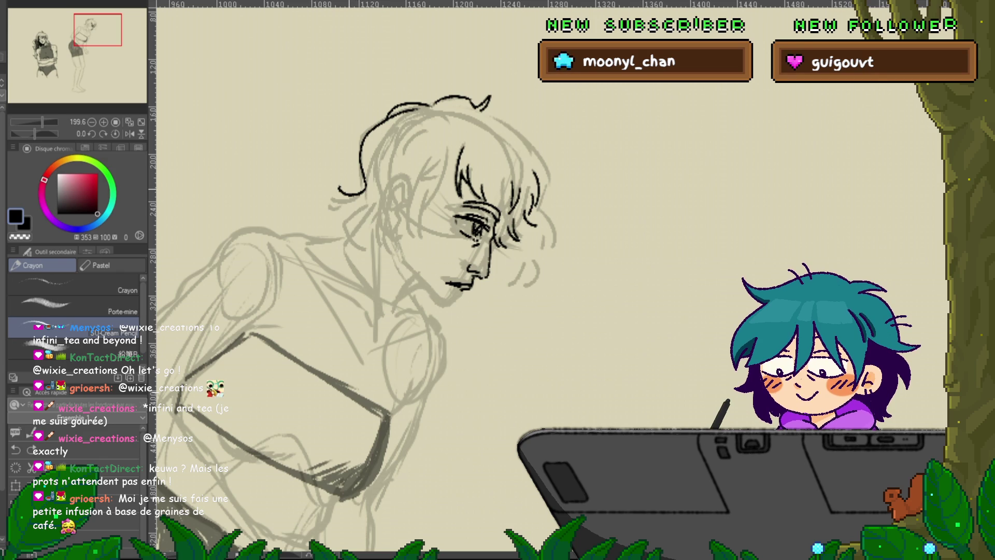
{"action": "left_click_drag", "start_coordinate": [353, 181], "coordinate": [346, 209]}
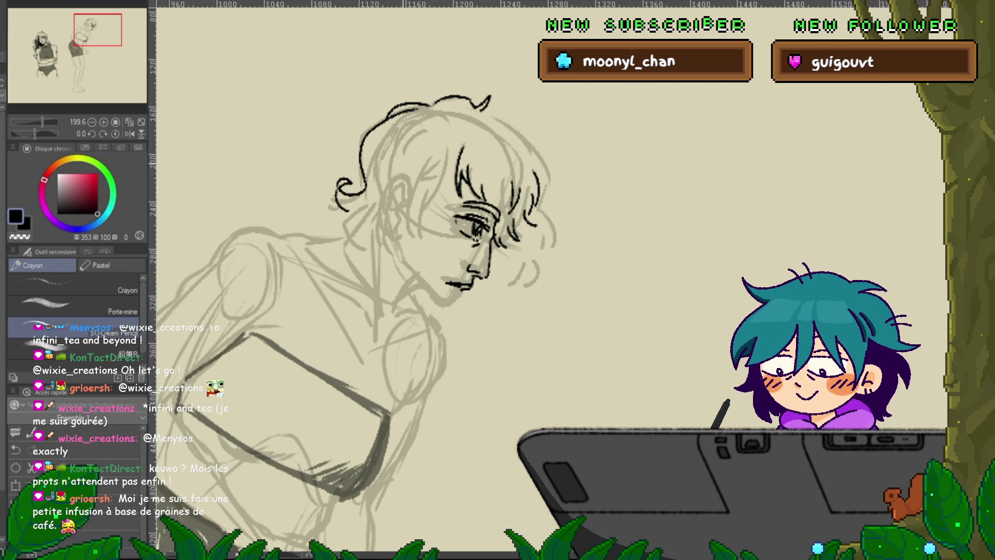
{"action": "left_click_drag", "start_coordinate": [348, 211], "coordinate": [345, 234]}
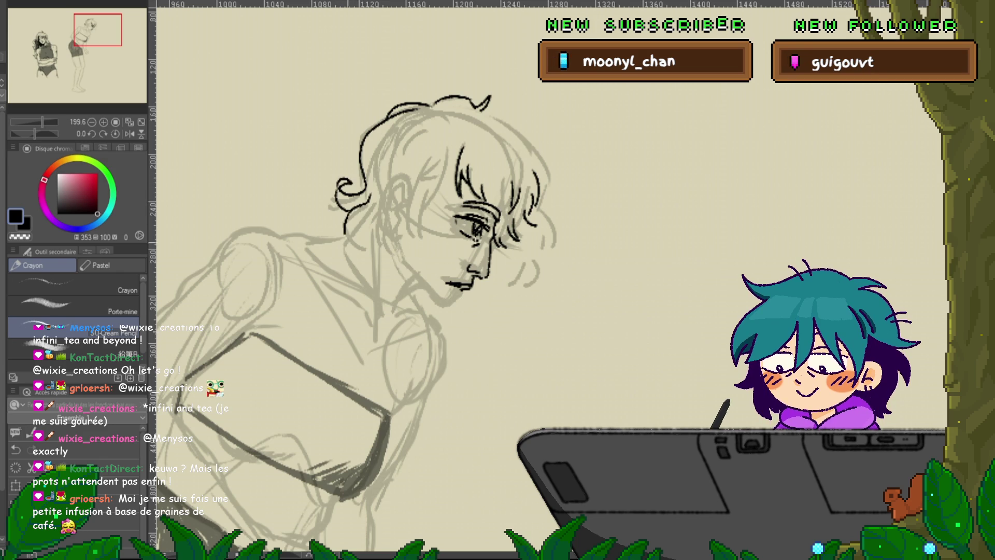
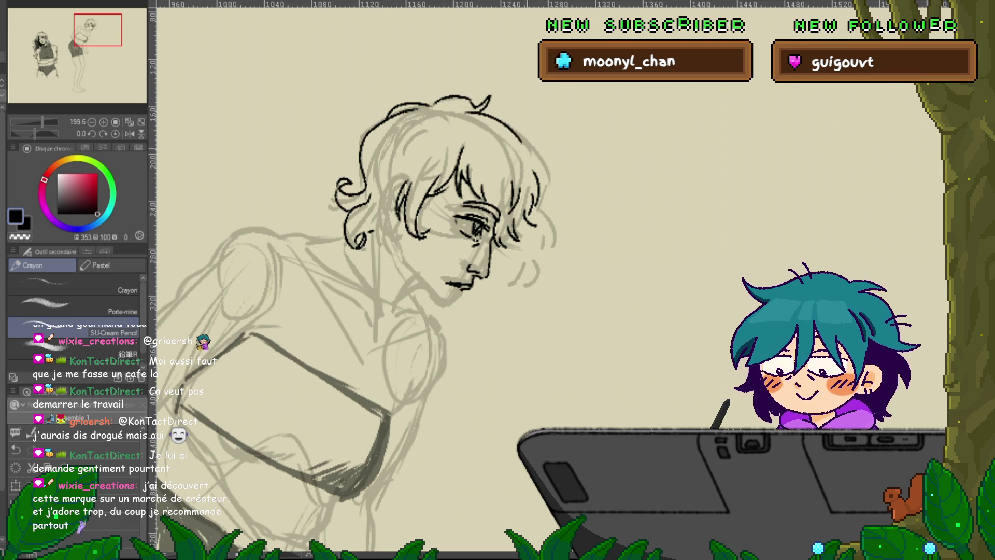
Ink two dark curl strands along the right side of the woman's hair
{"action": "left_click_drag", "start_coordinate": [537, 158], "coordinate": [561, 200]}
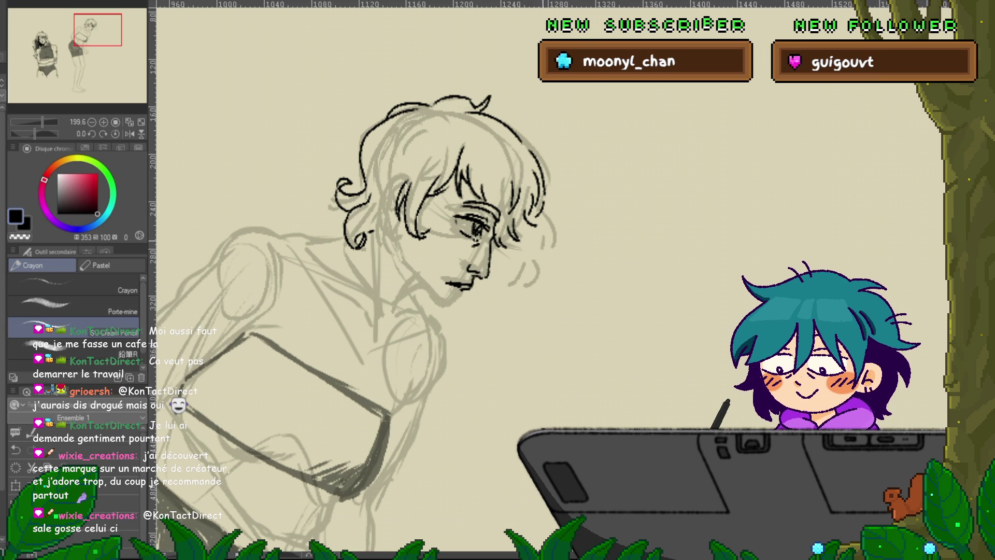
{"action": "mouse_move", "coordinate": [540, 217]}
{"action": "left_mouse_down"}
{"action": "mouse_move", "coordinate": [550, 249]}
{"action": "mouse_move", "coordinate": [502, 289]}
{"action": "left_mouse_up"}
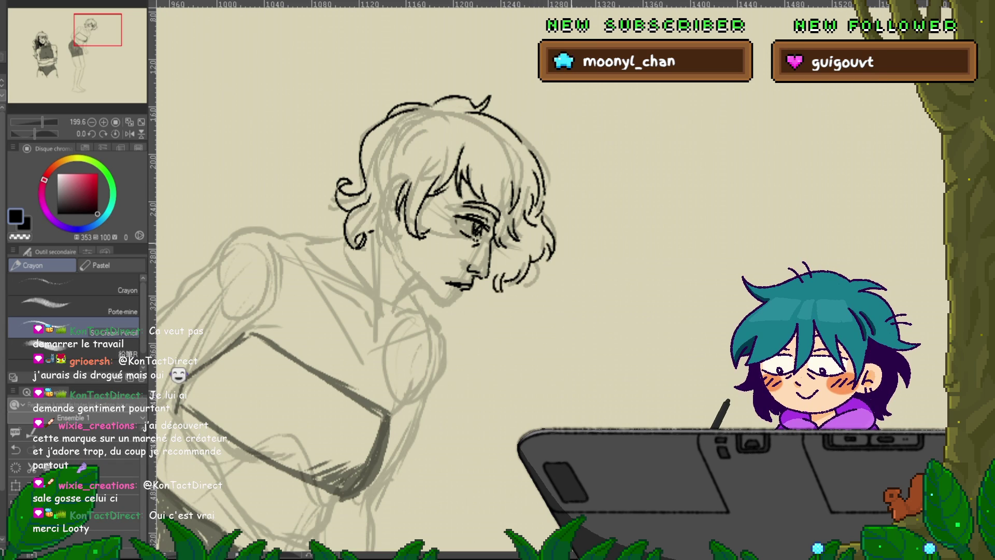
{"action": "left_click_drag", "start_coordinate": [363, 311], "coordinate": [384, 291]}
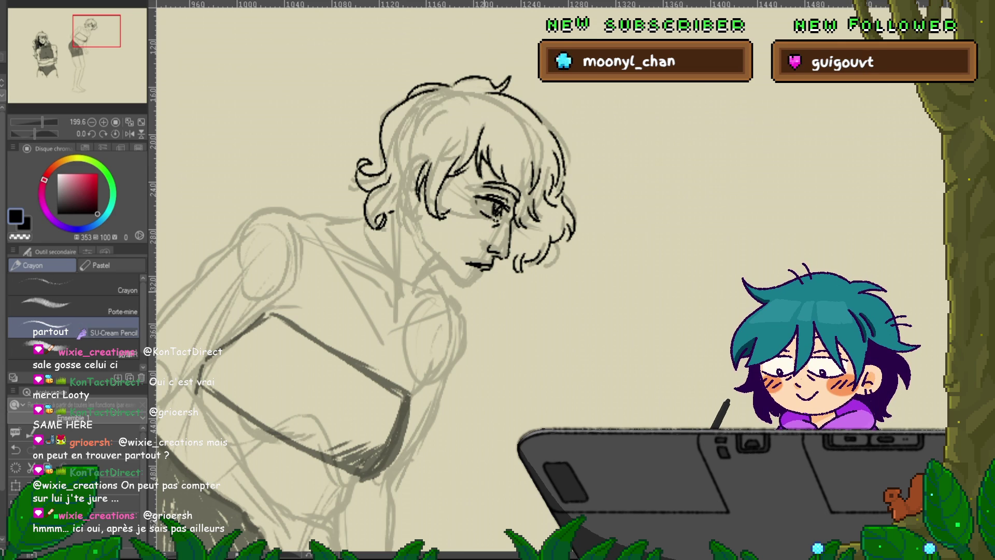
{"action": "mouse_move", "coordinate": [498, 279]}
{"action": "left_mouse_down"}
{"action": "mouse_move", "coordinate": [446, 251]}
{"action": "mouse_move", "coordinate": [414, 261]}
{"action": "left_mouse_up"}
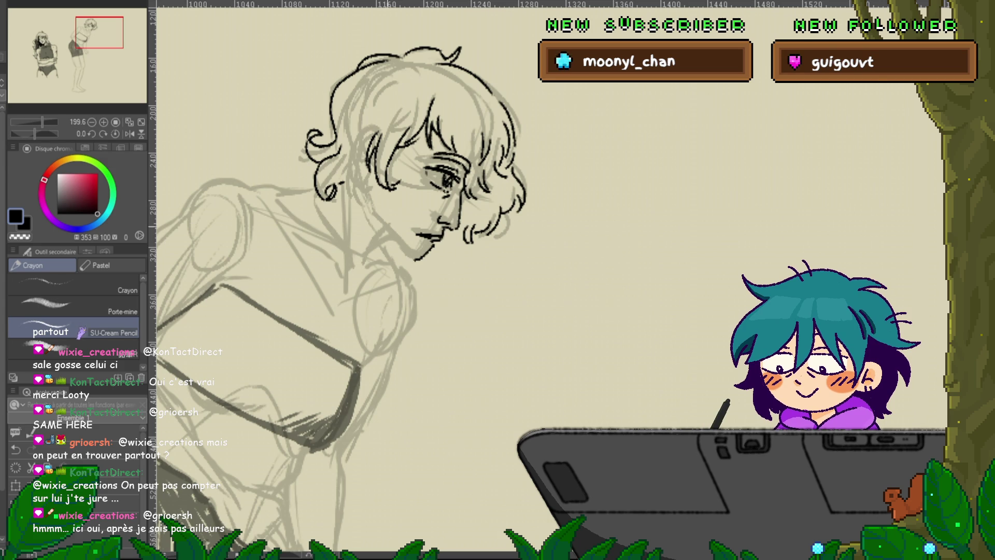
Ink the back of the jaw, a short line under the chin, and the neck into the shoulder
{"action": "left_click_drag", "start_coordinate": [378, 220], "coordinate": [412, 257]}
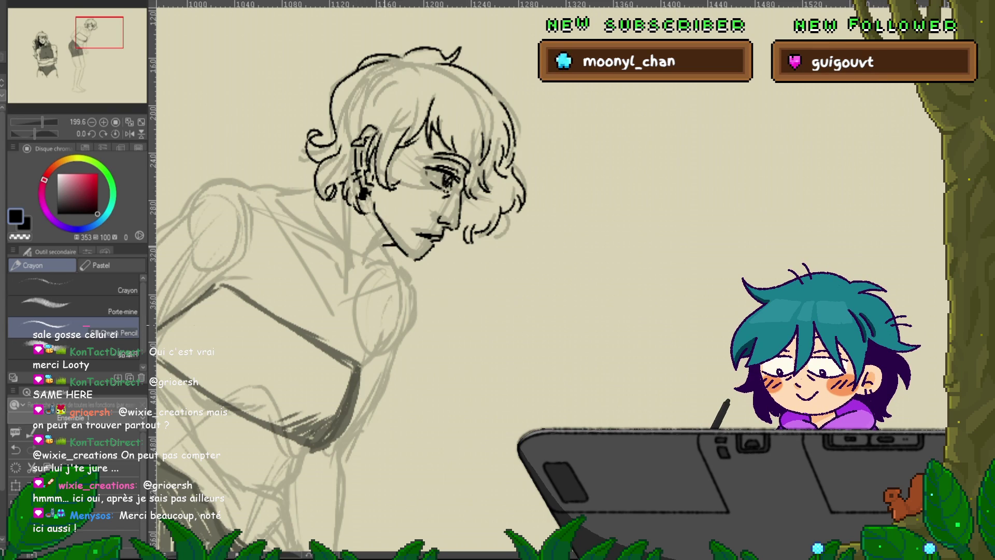
{"action": "left_click_drag", "start_coordinate": [393, 245], "coordinate": [368, 255]}
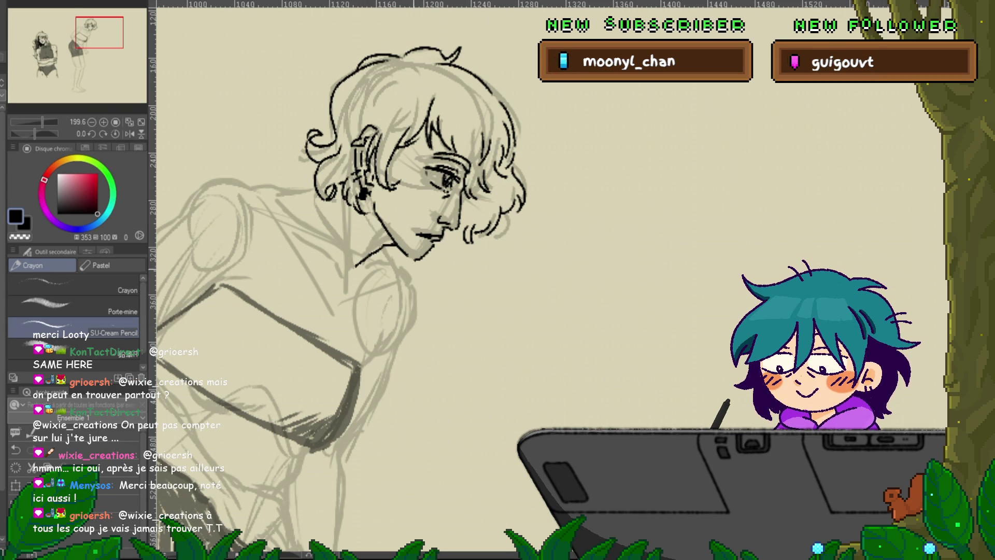
{"action": "scroll", "coordinate": [348, 298], "scroll_direction": "left", "scroll_amount": 1}
{"action": "scroll", "coordinate": [350, 298], "scroll_direction": "left", "scroll_amount": 1}
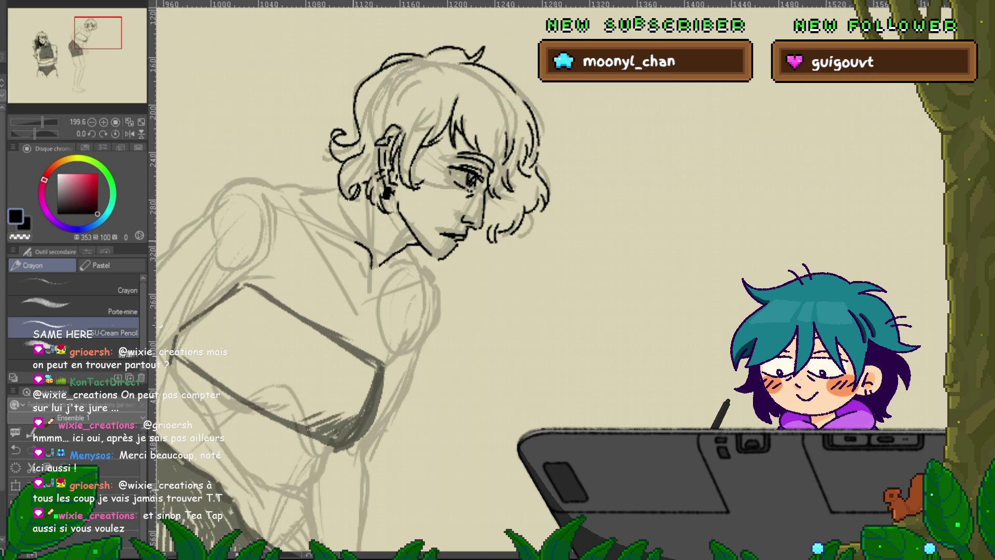
{"action": "left_click_drag", "start_coordinate": [319, 218], "coordinate": [369, 253]}
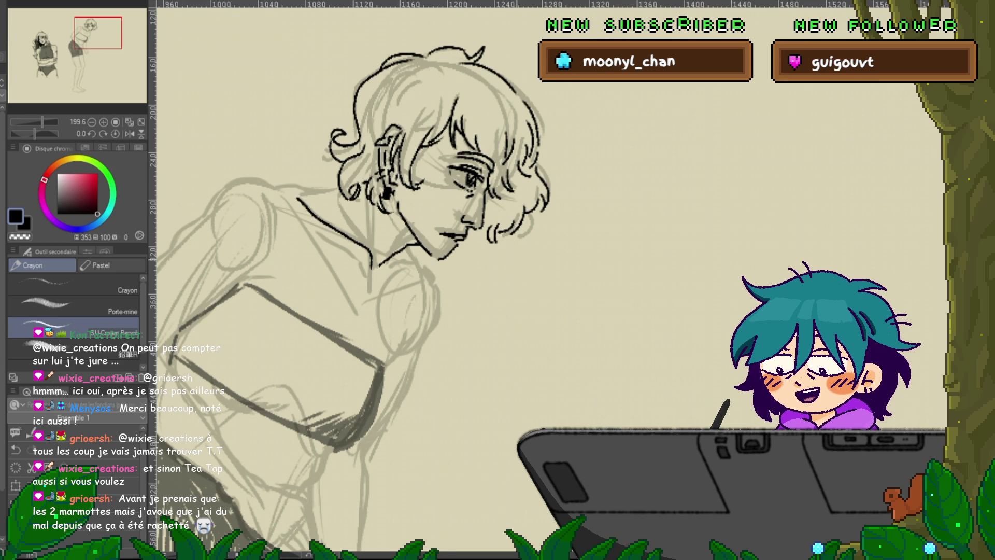
{"action": "scroll", "coordinate": [510, 264], "scroll_direction": "up", "scroll_amount": 3}
{"action": "scroll", "coordinate": [451, 208], "scroll_direction": "down", "scroll_amount": 4}
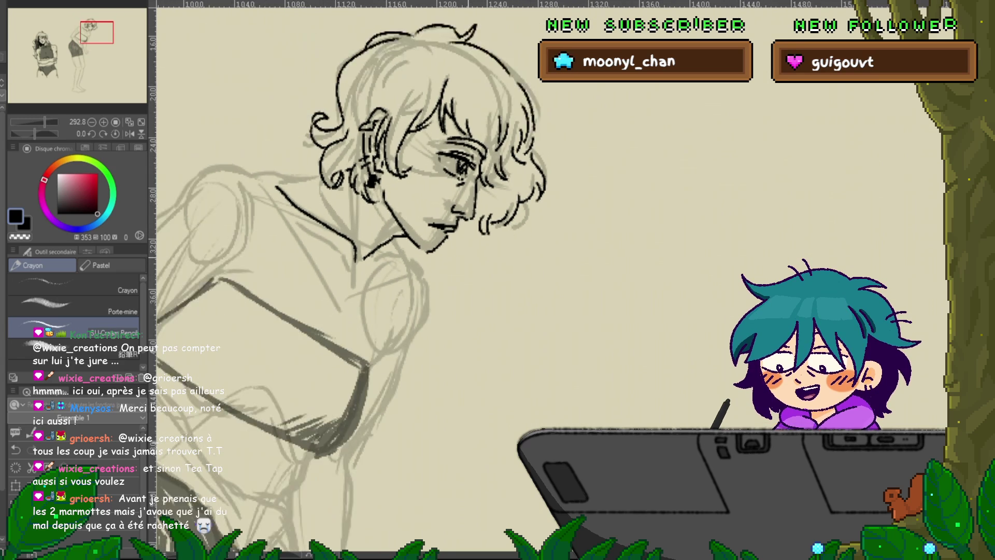
Ink the shoulder line extending left and continuing down the arm
{"action": "left_click_drag", "start_coordinate": [363, 259], "coordinate": [464, 259]}
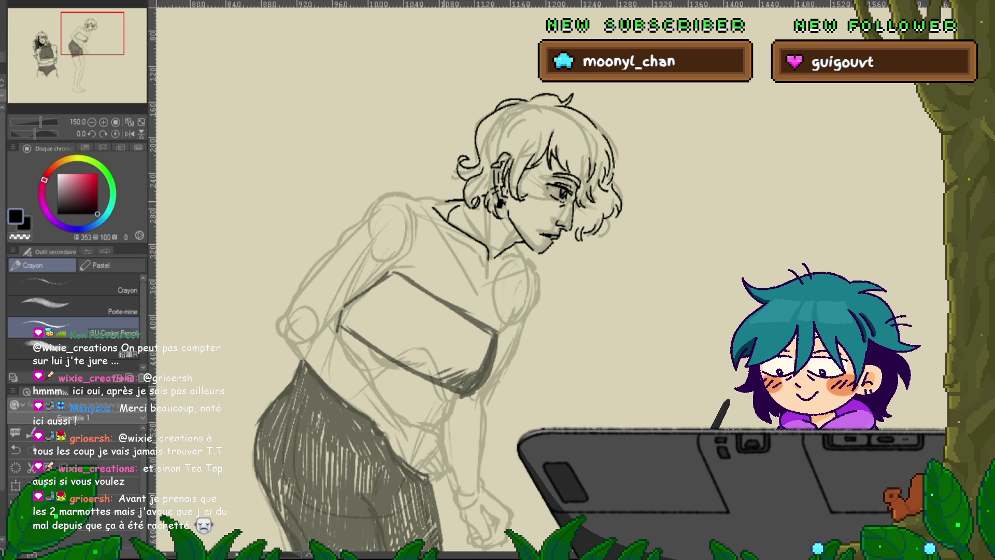
{"action": "mouse_move", "coordinate": [440, 201]}
{"action": "left_mouse_down"}
{"action": "mouse_move", "coordinate": [364, 218]}
{"action": "mouse_move", "coordinate": [336, 244]}
{"action": "left_mouse_up"}
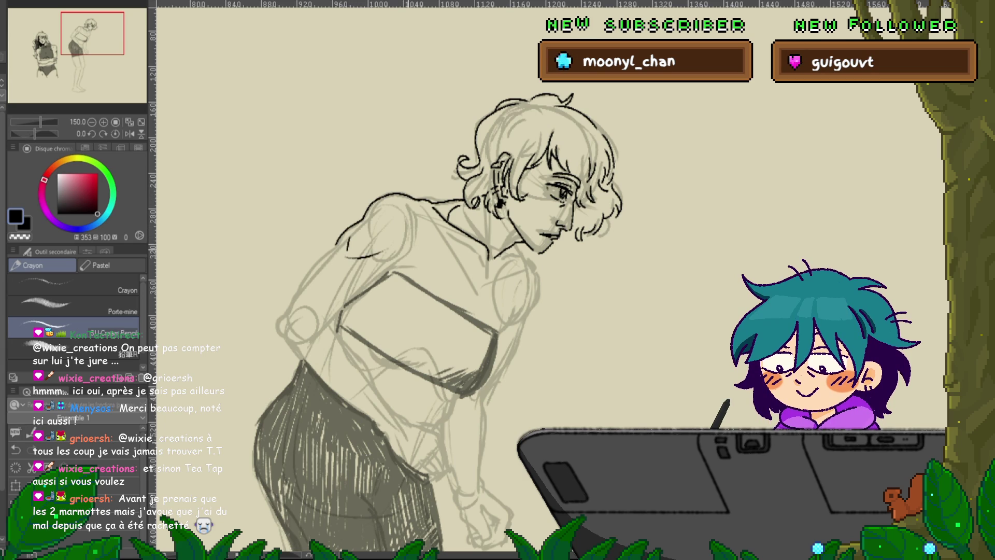
{"action": "scroll", "coordinate": [438, 319], "scroll_direction": "down", "scroll_amount": 1}
{"action": "scroll", "coordinate": [438, 311], "scroll_direction": "down", "scroll_amount": 2}
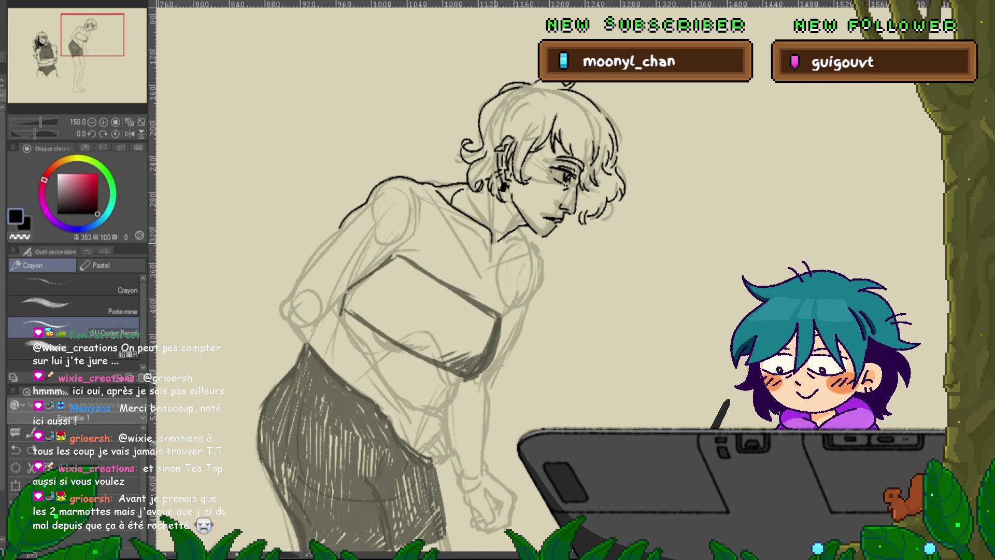
{"action": "scroll", "coordinate": [438, 311], "scroll_direction": "right", "scroll_amount": 2}
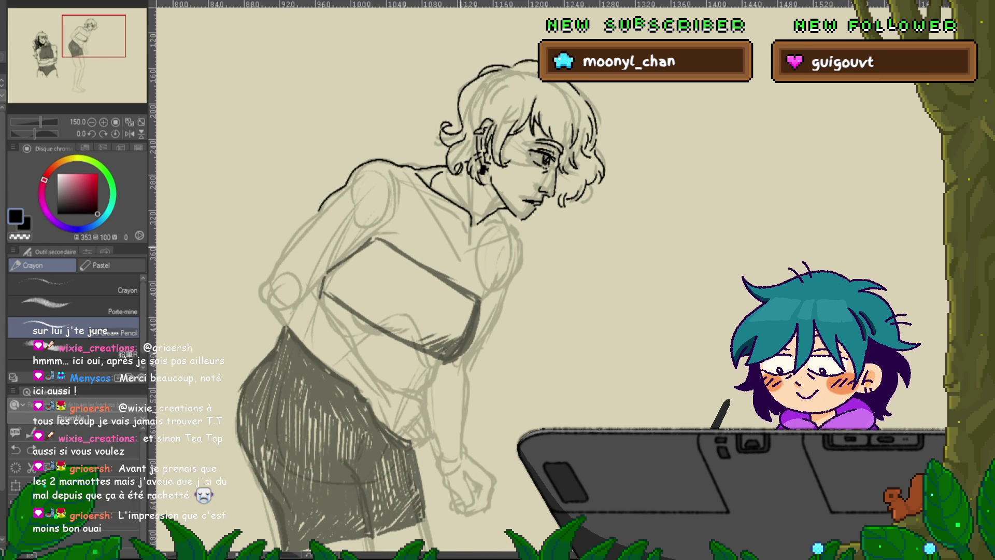
{"action": "left_click_drag", "start_coordinate": [318, 211], "coordinate": [306, 221]}
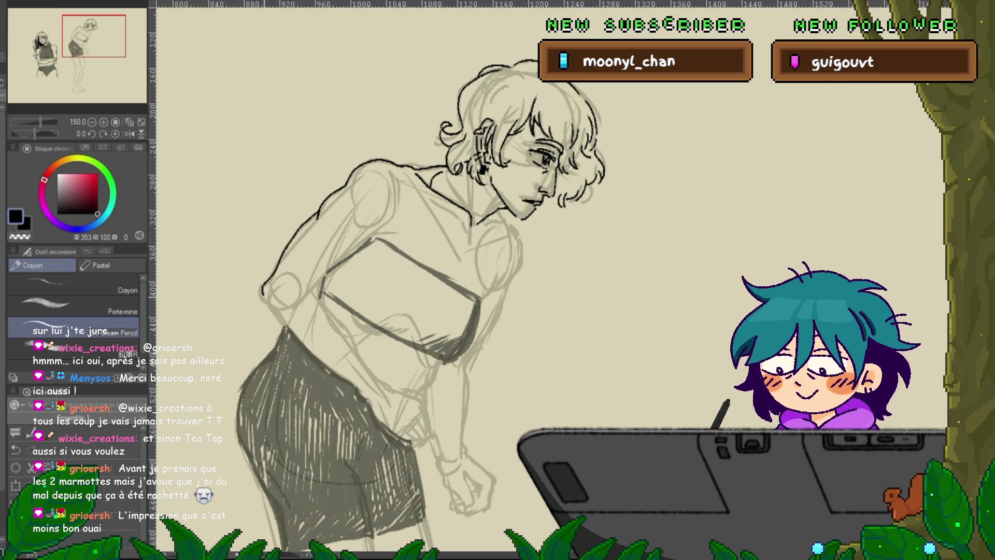
Ink the upper hip edge of the shorts and the hand resting on them
{"action": "scroll", "coordinate": [519, 280], "scroll_direction": "down", "scroll_amount": 2}
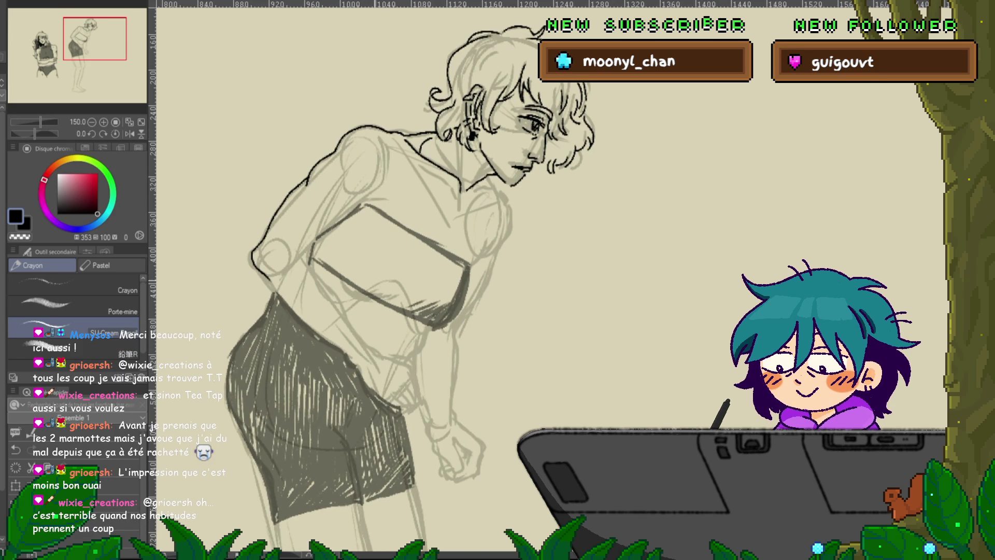
{"action": "scroll", "coordinate": [410, 277], "scroll_direction": "down", "scroll_amount": 2}
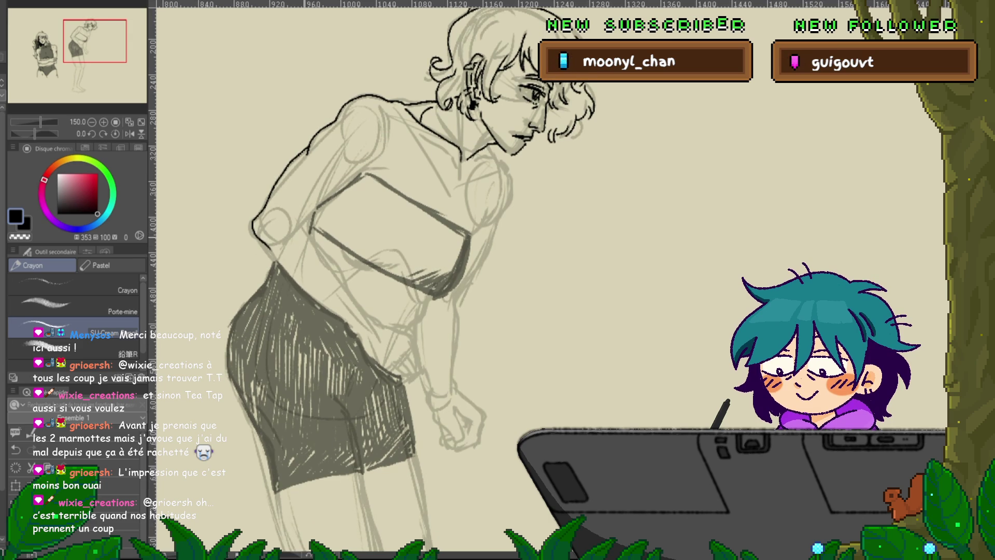
{"action": "left_click_drag", "start_coordinate": [272, 262], "coordinate": [404, 381]}
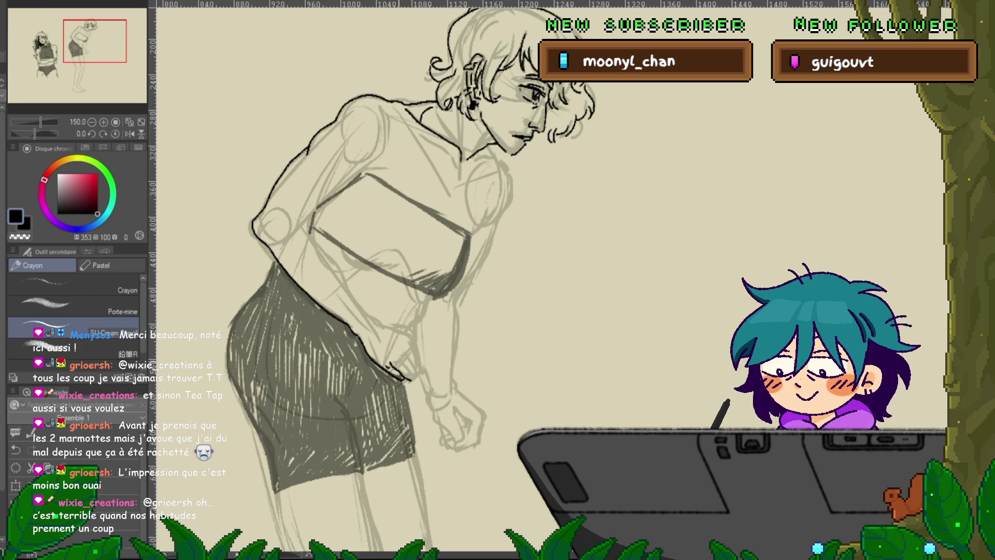
{"action": "left_click_drag", "start_coordinate": [407, 351], "coordinate": [413, 377]}
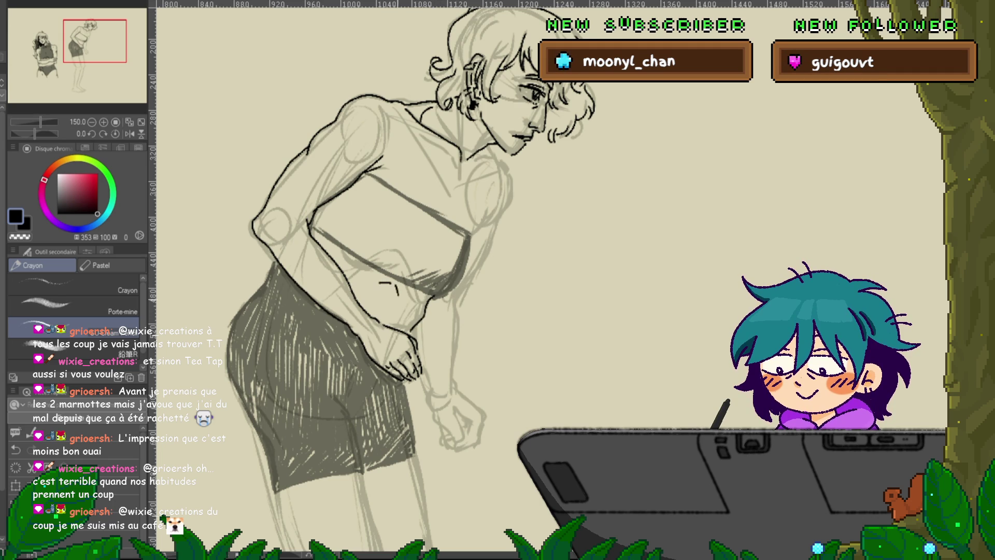
Draw the navel, the curve under the chest, and a short line beneath the fist
{"action": "left_click_drag", "start_coordinate": [393, 284], "coordinate": [397, 294]}
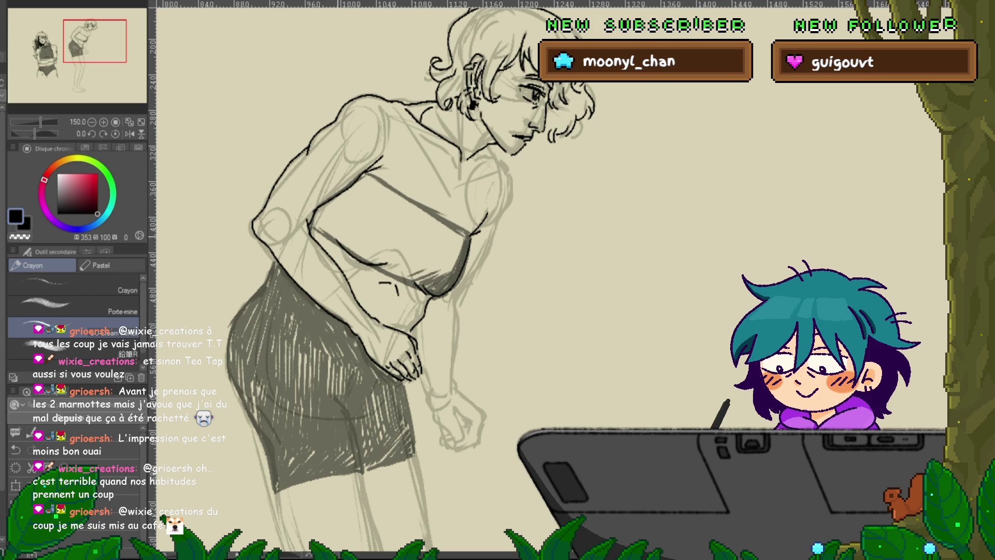
{"action": "left_click_drag", "start_coordinate": [336, 240], "coordinate": [376, 262]}
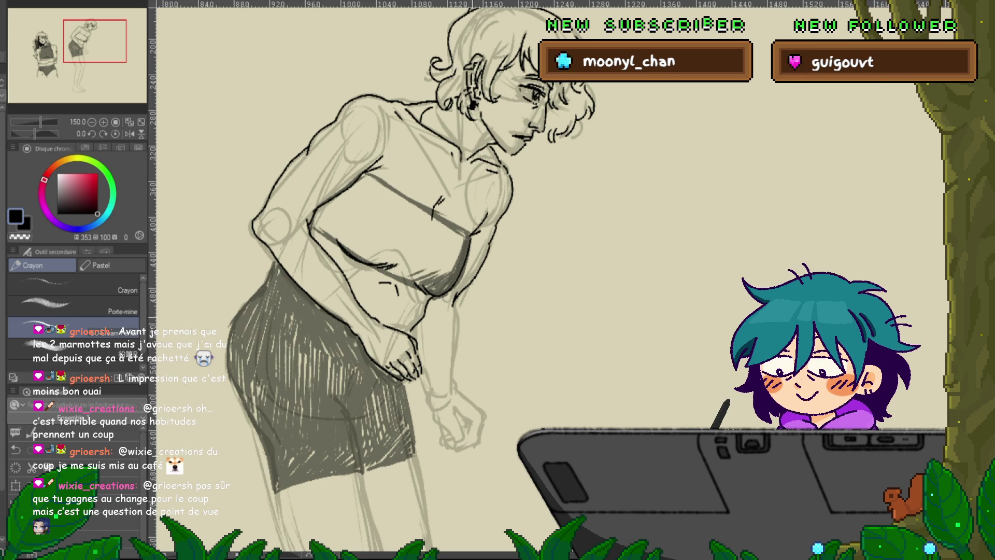
{"action": "scroll", "coordinate": [414, 279], "scroll_direction": "down", "scroll_amount": 2}
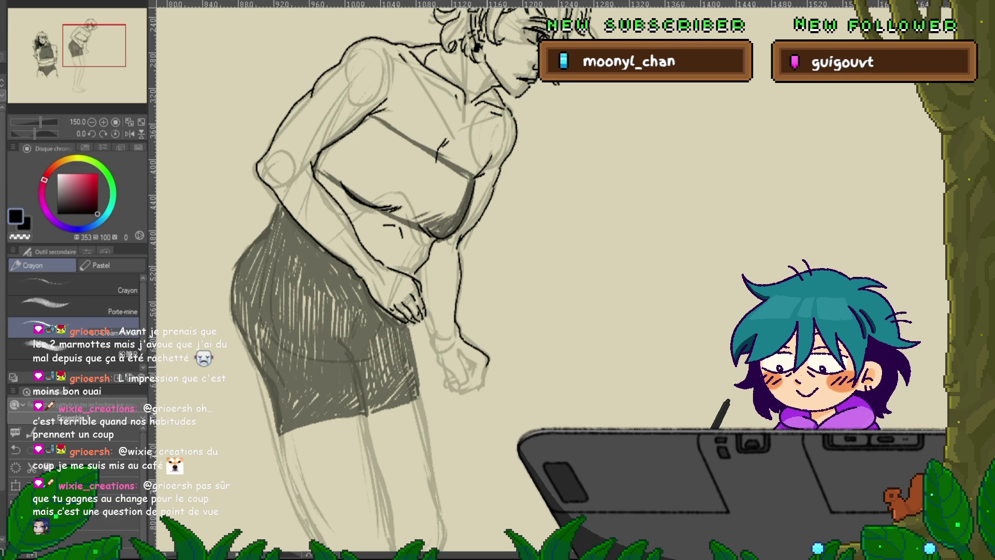
{"action": "left_click_drag", "start_coordinate": [485, 381], "coordinate": [460, 393]}
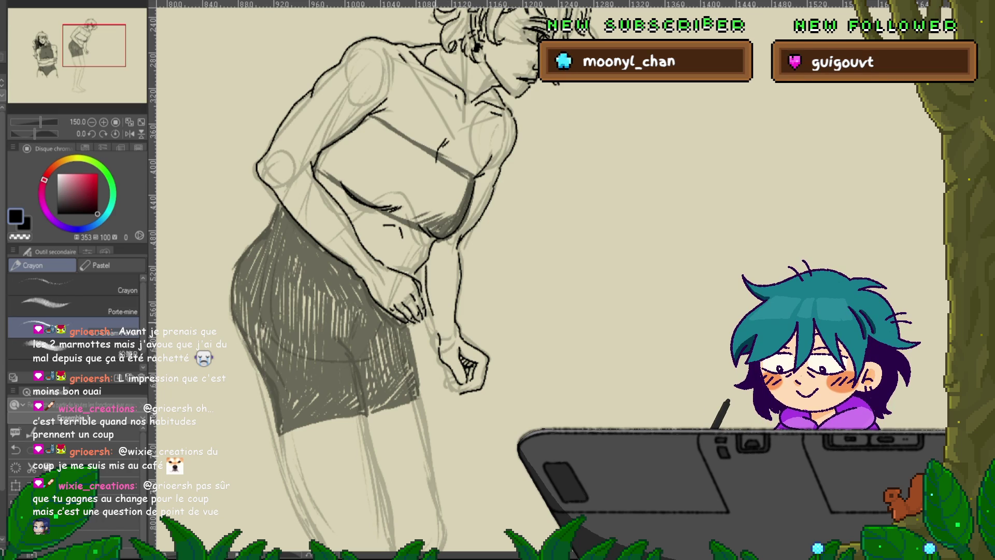
Zoom out around the figure and mirror the canvas view horizontally with H
{"action": "scroll", "coordinate": [402, 280], "scroll_direction": "up", "scroll_amount": 3}
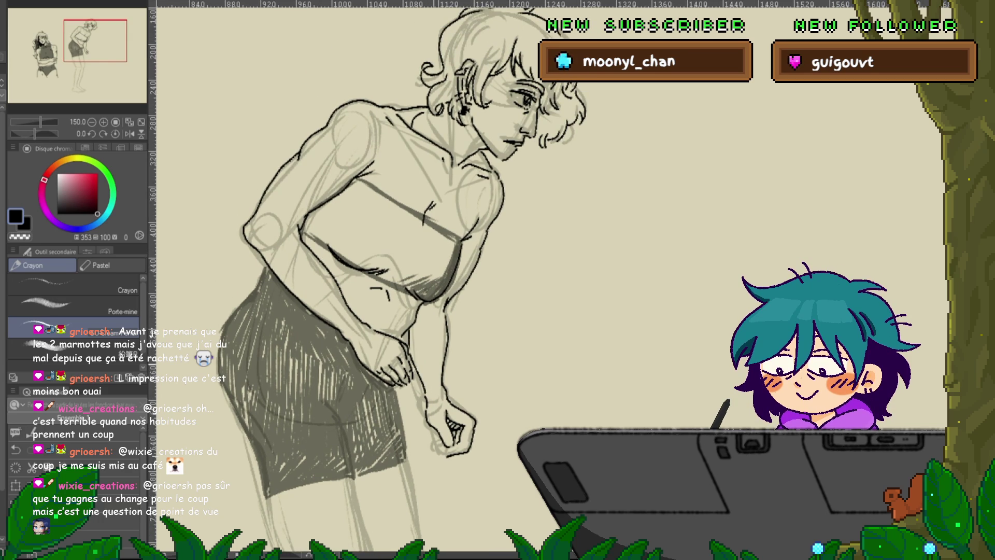
{"action": "scroll", "coordinate": [402, 276], "scroll_direction": "down", "scroll_amount": 3}
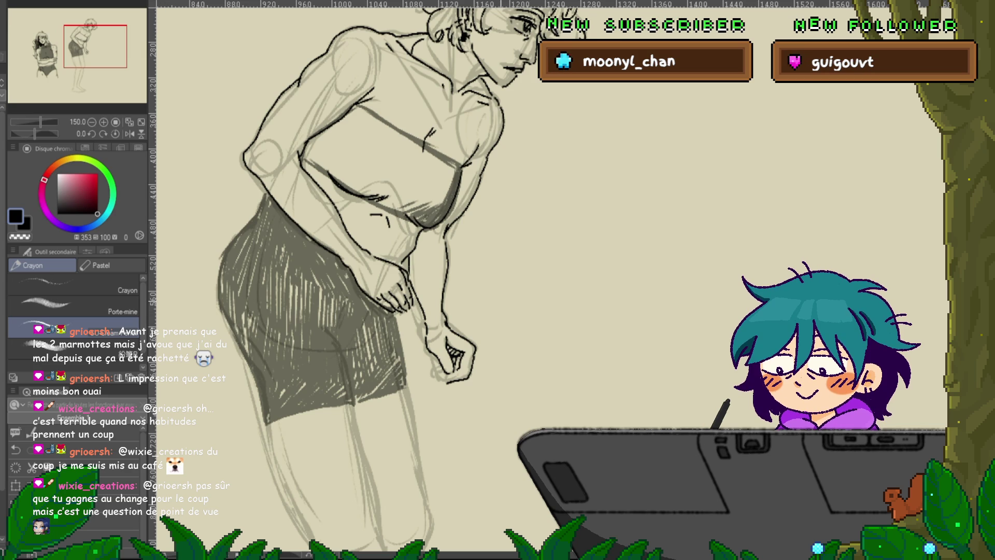
{"action": "scroll", "coordinate": [391, 276], "scroll_direction": "up", "scroll_amount": 3}
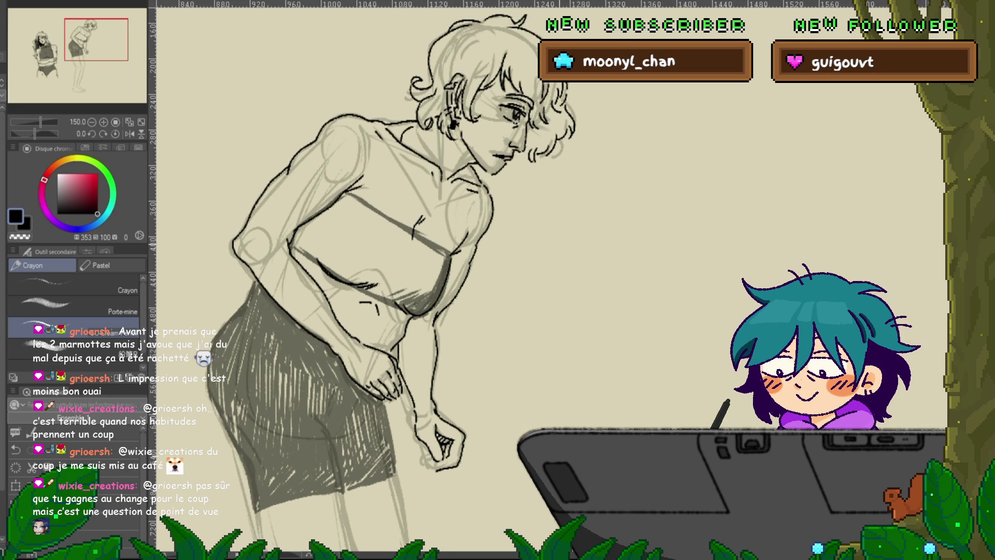
{"action": "scroll", "coordinate": [560, 259], "scroll_direction": "down", "scroll_amount": 3}
{"action": "scroll", "coordinate": [431, 326], "scroll_direction": "right", "scroll_amount": 2}
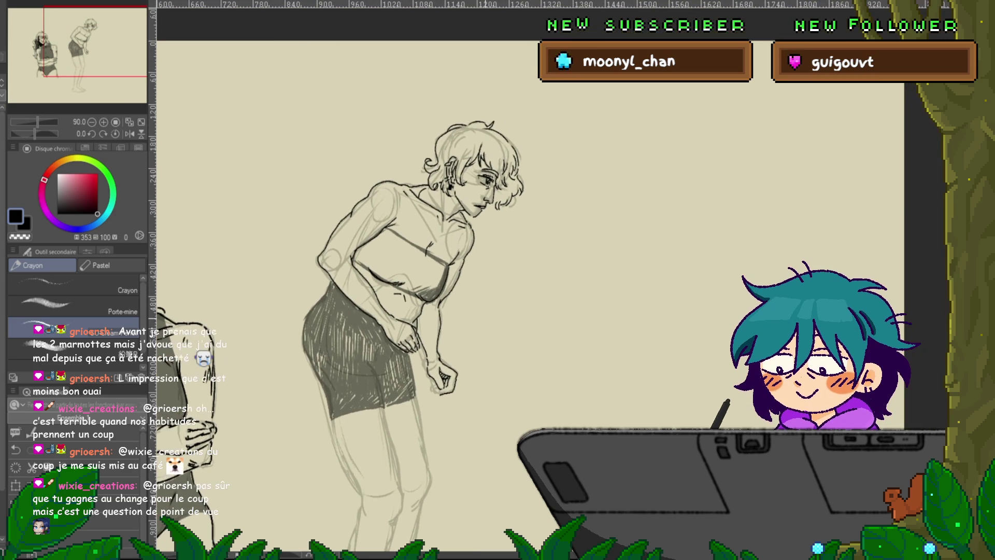
{"action": "scroll", "coordinate": [431, 326], "scroll_direction": "down", "scroll_amount": 2}
{"action": "key", "text": "h"}
{"action": "scroll", "coordinate": [498, 311], "scroll_direction": "up", "scroll_amount": 3}
{"action": "scroll", "coordinate": [498, 311], "scroll_direction": "right", "scroll_amount": 4}
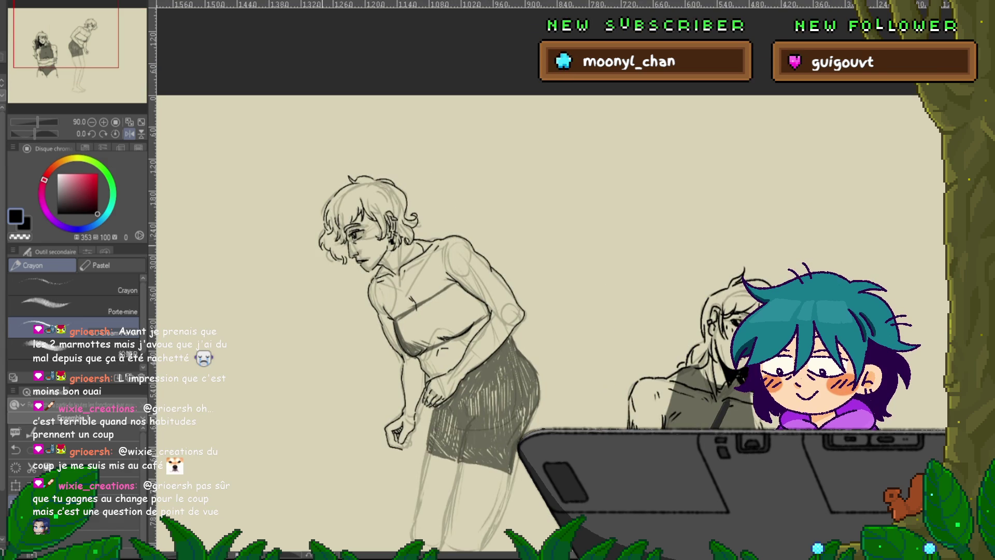
{"action": "scroll", "coordinate": [315, 274], "scroll_direction": "up", "scroll_amount": 4}
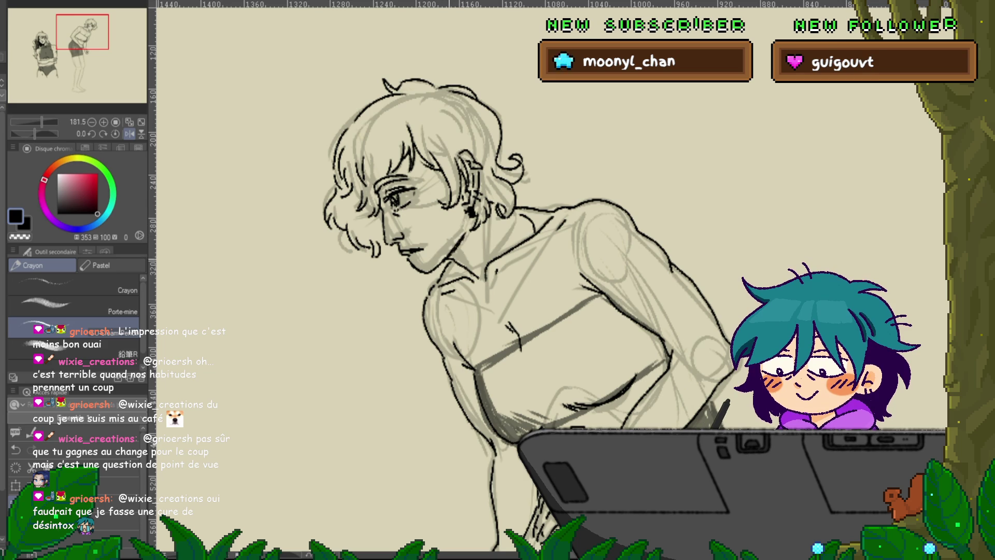
Hatch a short shadow stroke under the chin and flip the view back to normal
{"action": "left_click_drag", "start_coordinate": [464, 245], "coordinate": [455, 259]}
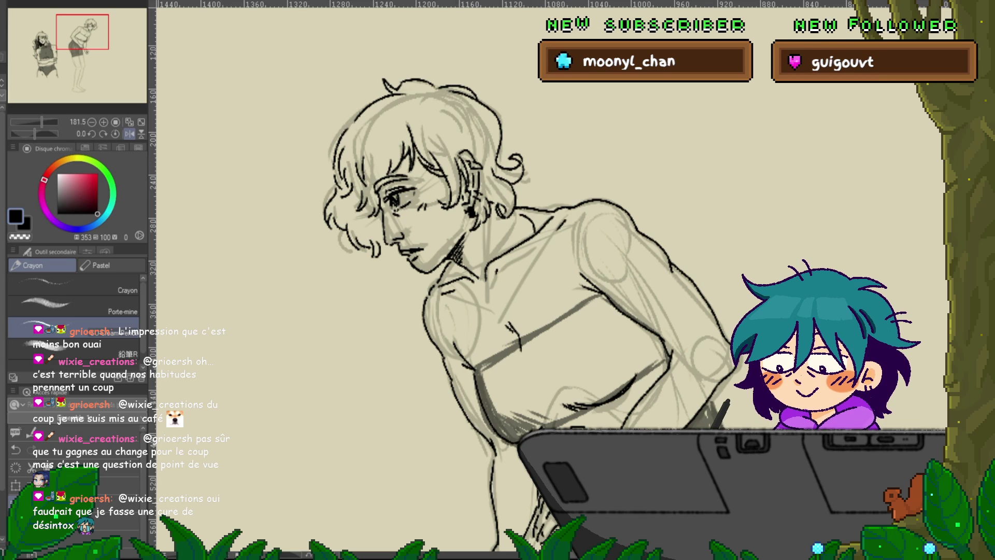
{"action": "key", "text": "h"}
{"action": "scroll", "coordinate": [445, 280], "scroll_direction": "down", "scroll_amount": 5}
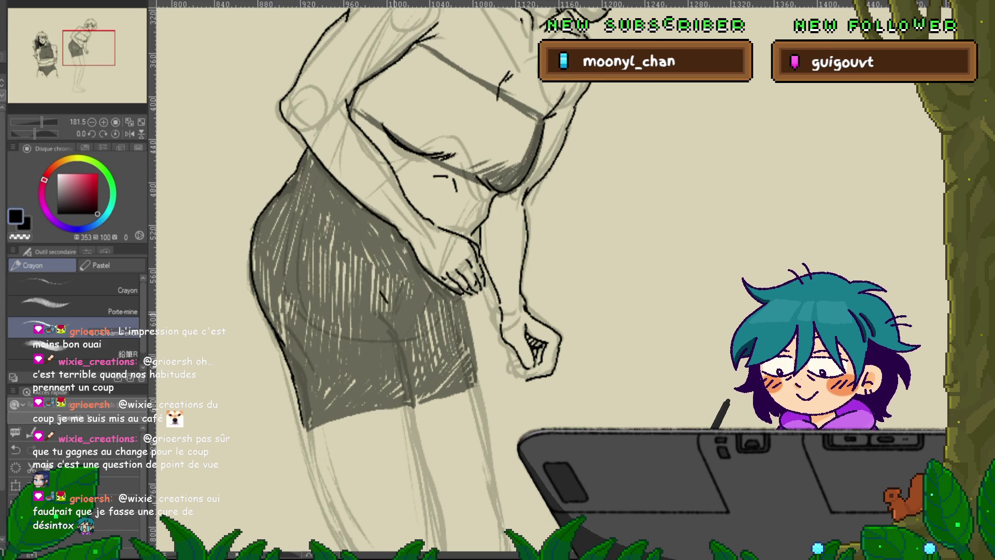
Add a dark shading stroke on the shorts and zoom out to see both figures
{"action": "left_click_drag", "start_coordinate": [380, 291], "coordinate": [399, 325]}
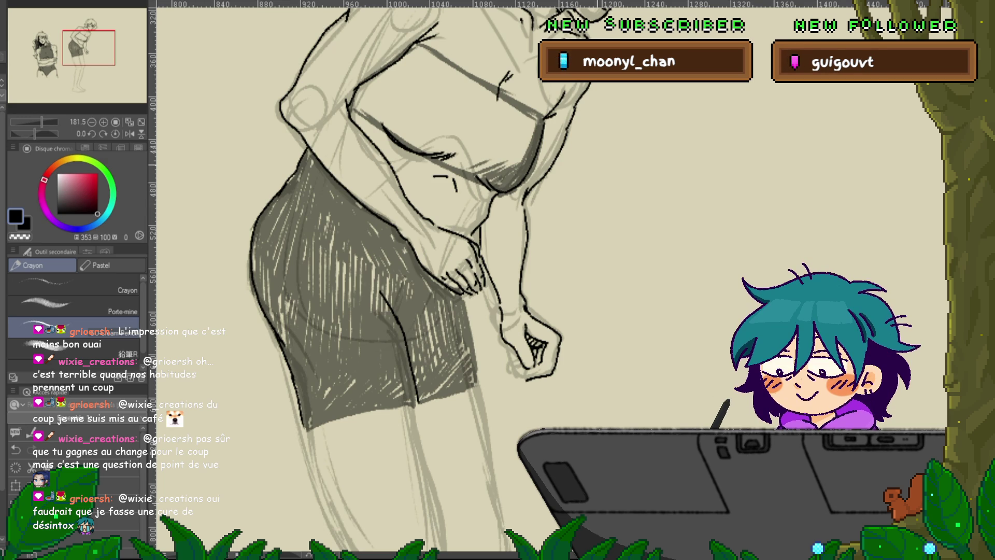
{"action": "scroll", "coordinate": [409, 280], "scroll_direction": "down", "scroll_amount": 3}
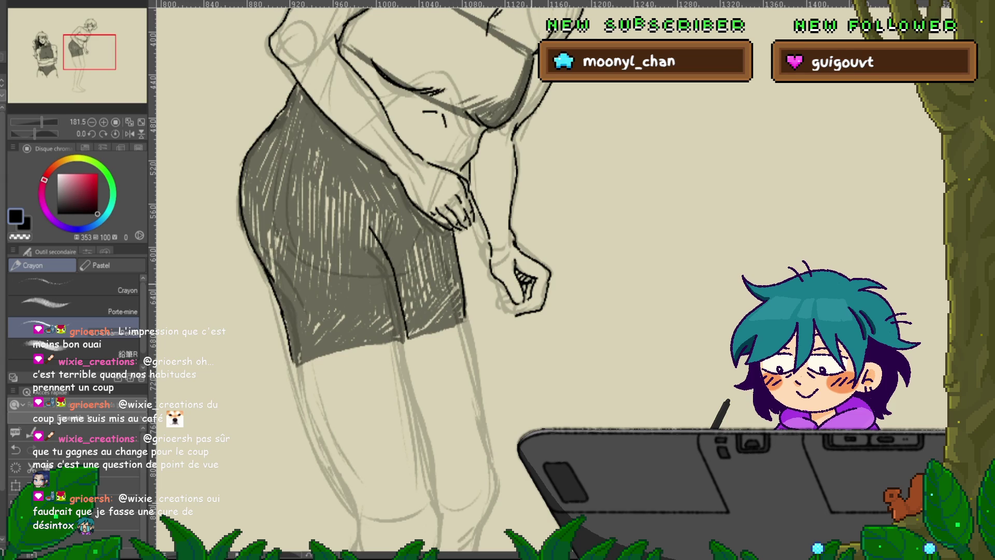
{"action": "scroll", "coordinate": [378, 280], "scroll_direction": "down", "scroll_amount": 5}
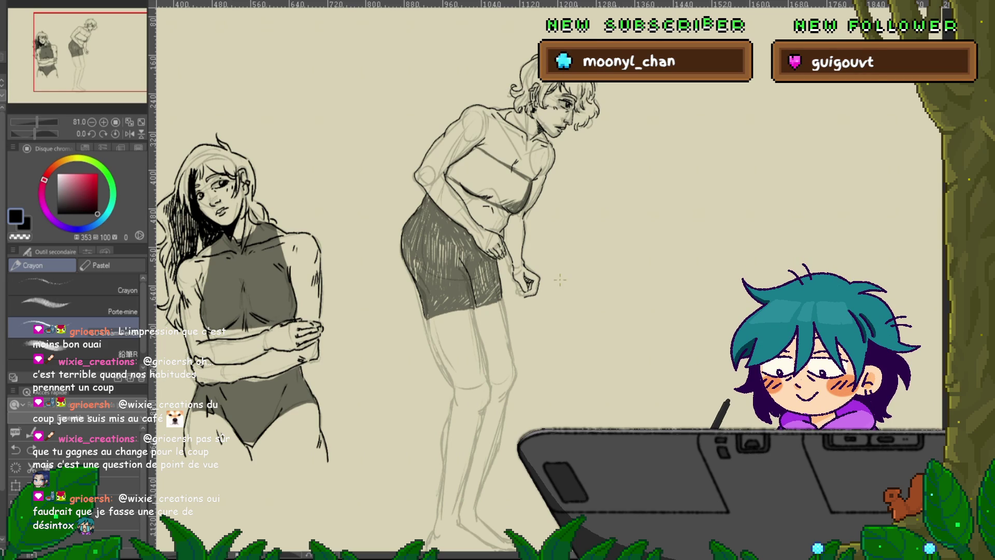
Undo a stray trial line, then darken the outline of the standing woman's leg
{"action": "left_click_drag", "start_coordinate": [362, 103], "coordinate": [338, 146]}
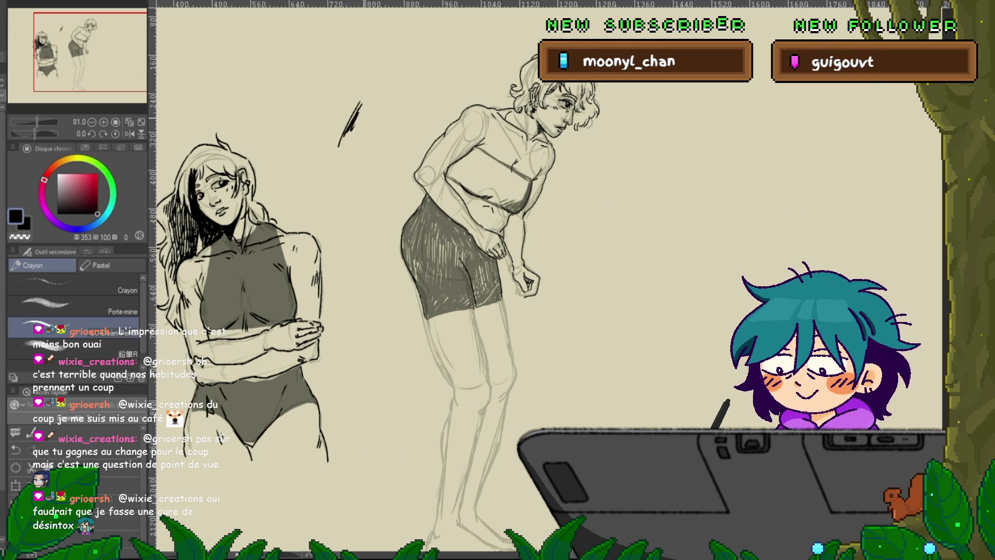
{"action": "key", "text": "ctrl+z"}
{"action": "key", "text": "ctrl+z"}
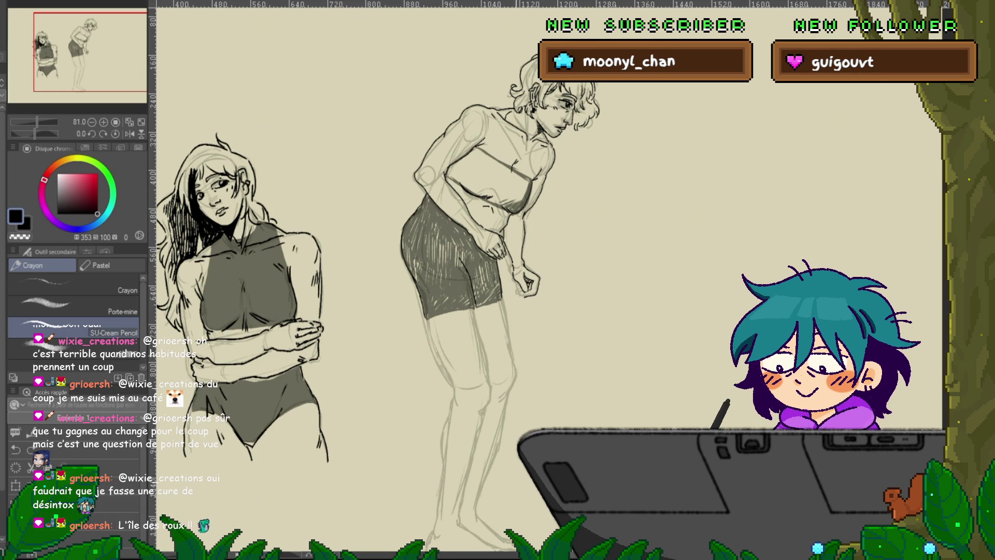
{"action": "scroll", "coordinate": [497, 280], "scroll_direction": "down", "scroll_amount": 2}
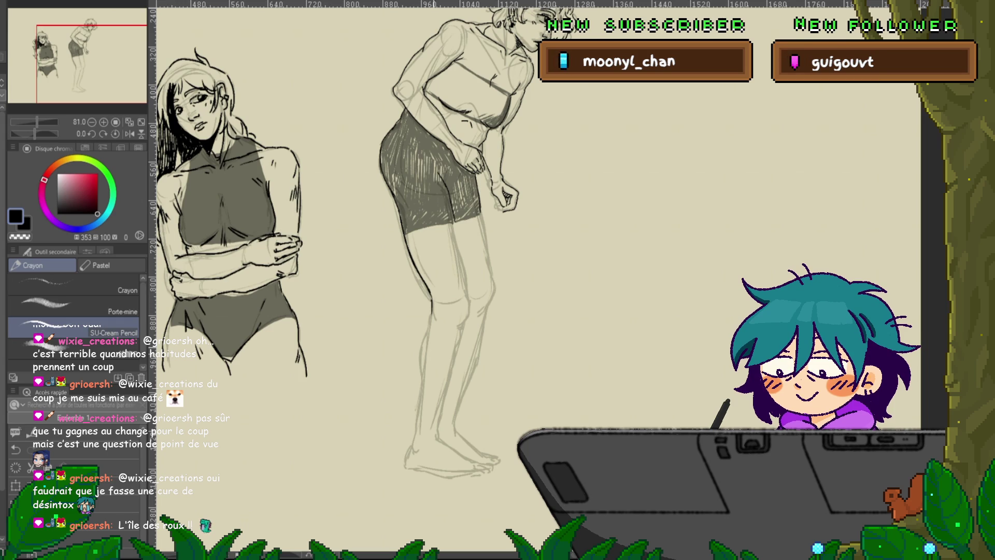
{"action": "scroll", "coordinate": [363, 259], "scroll_direction": "down", "scroll_amount": 1}
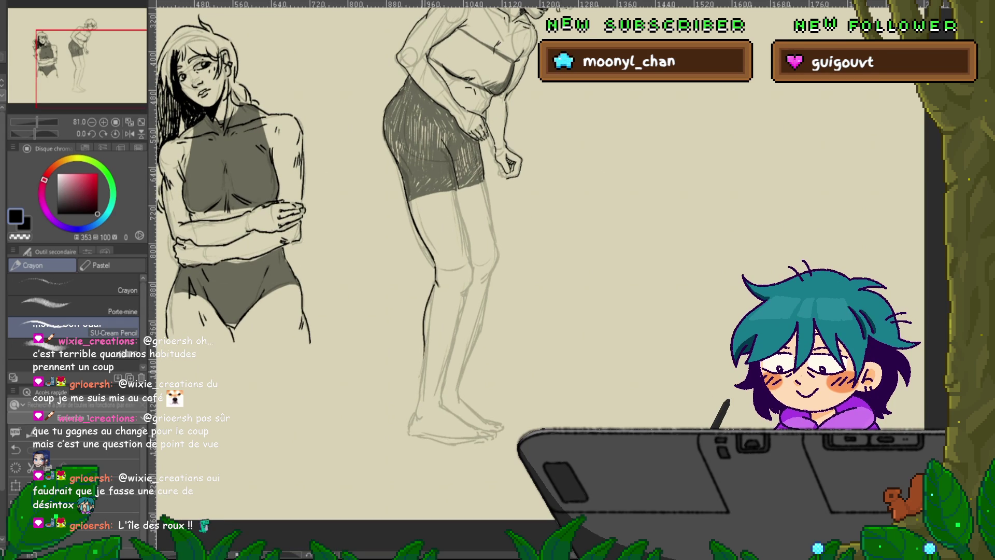
{"action": "left_click_drag", "start_coordinate": [425, 348], "coordinate": [408, 433]}
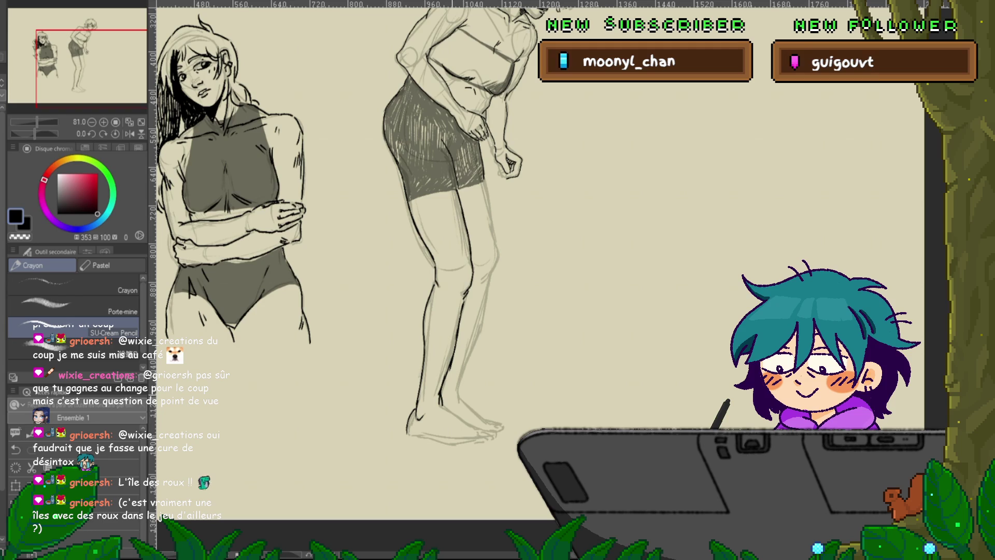
{"action": "scroll", "coordinate": [518, 233], "scroll_direction": "down", "scroll_amount": 3}
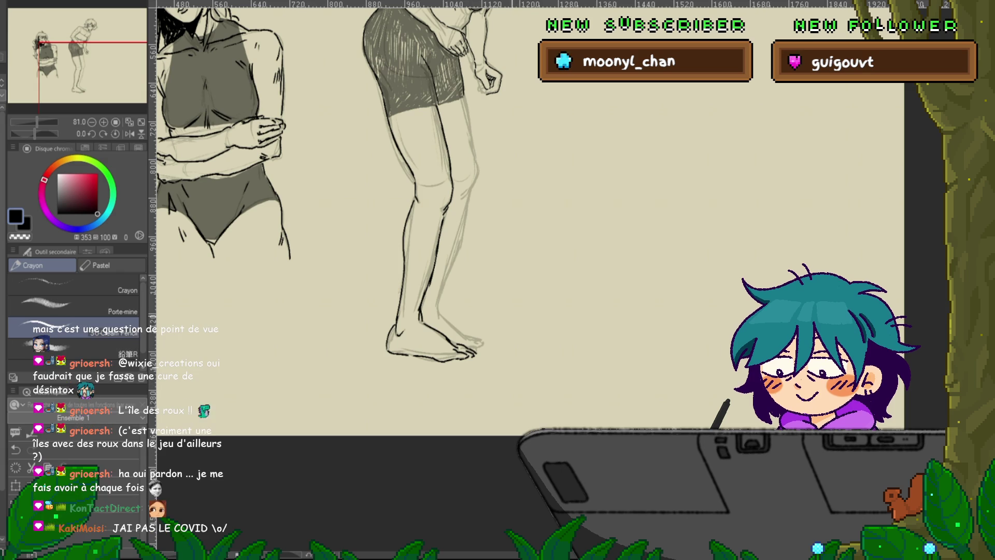
{"action": "left_click_drag", "start_coordinate": [519, 259], "coordinate": [482, 300]}
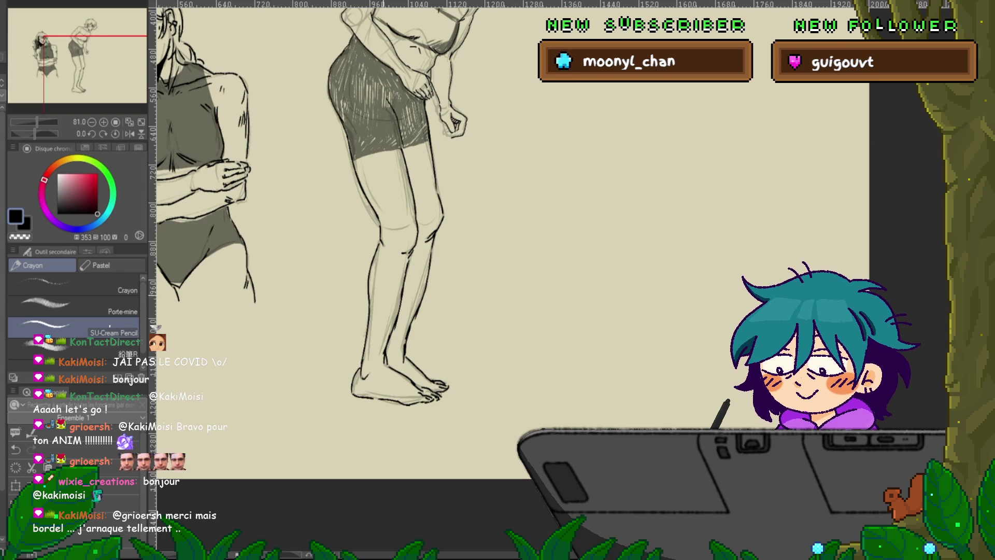
{"action": "scroll", "coordinate": [353, 275], "scroll_direction": "up", "scroll_amount": 3}
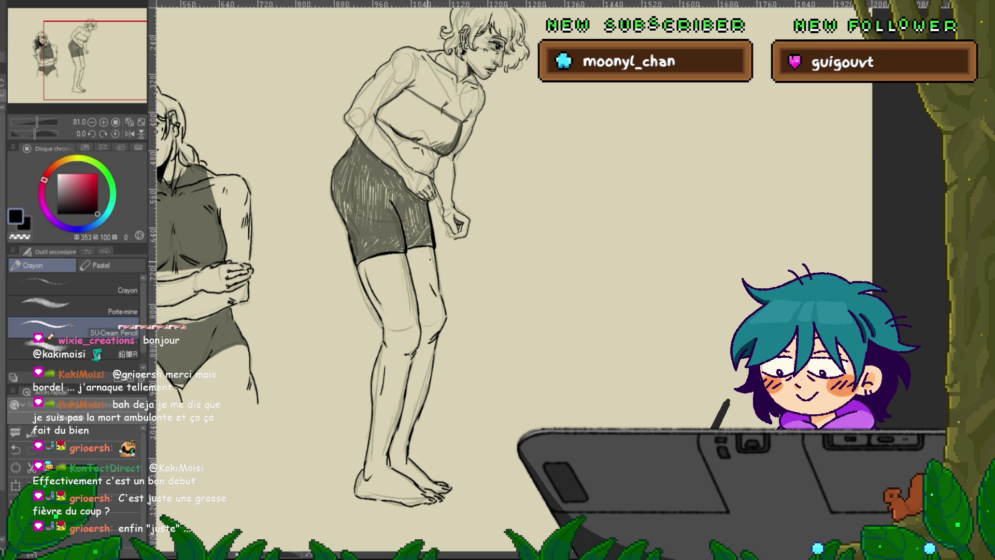
Hatch diagonal shading across the woman's top and chest
{"action": "left_click_drag", "start_coordinate": [414, 259], "coordinate": [384, 309]}
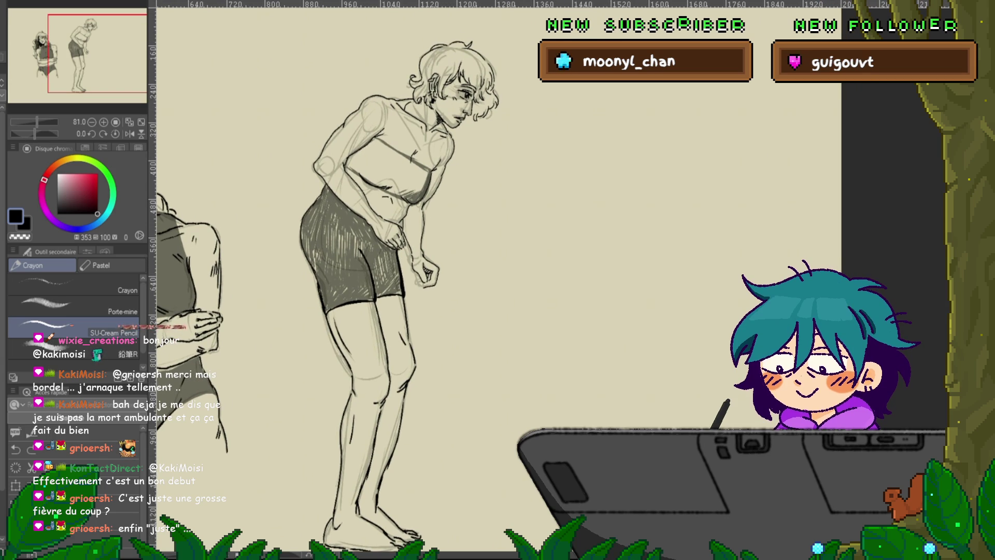
{"action": "mouse_move", "coordinate": [353, 166]}
{"action": "left_mouse_down"}
{"action": "mouse_move", "coordinate": [384, 147]}
{"action": "mouse_move", "coordinate": [427, 173]}
{"action": "left_mouse_up"}
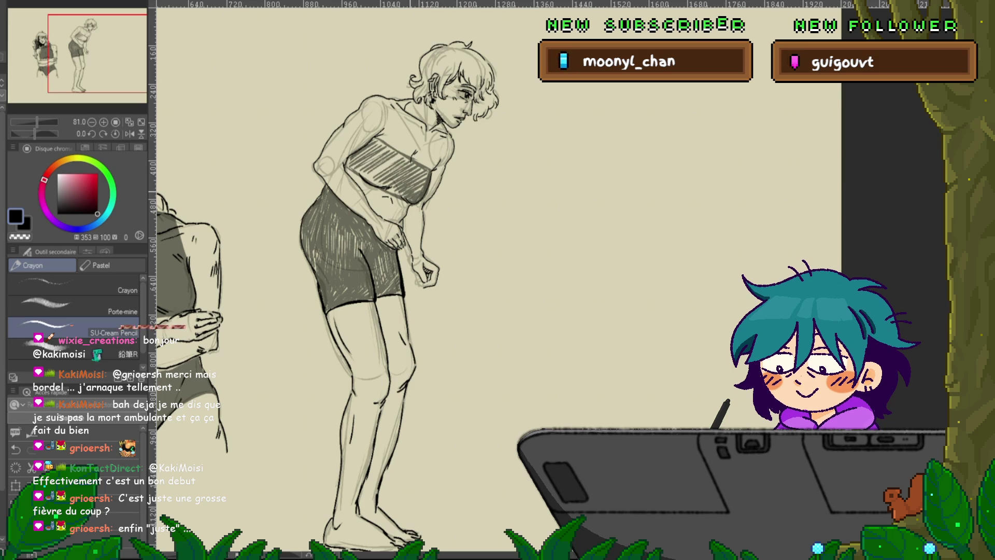
{"action": "mouse_move", "coordinate": [363, 176]}
{"action": "left_mouse_down"}
{"action": "mouse_move", "coordinate": [397, 156]}
{"action": "mouse_move", "coordinate": [387, 154]}
{"action": "left_mouse_up"}
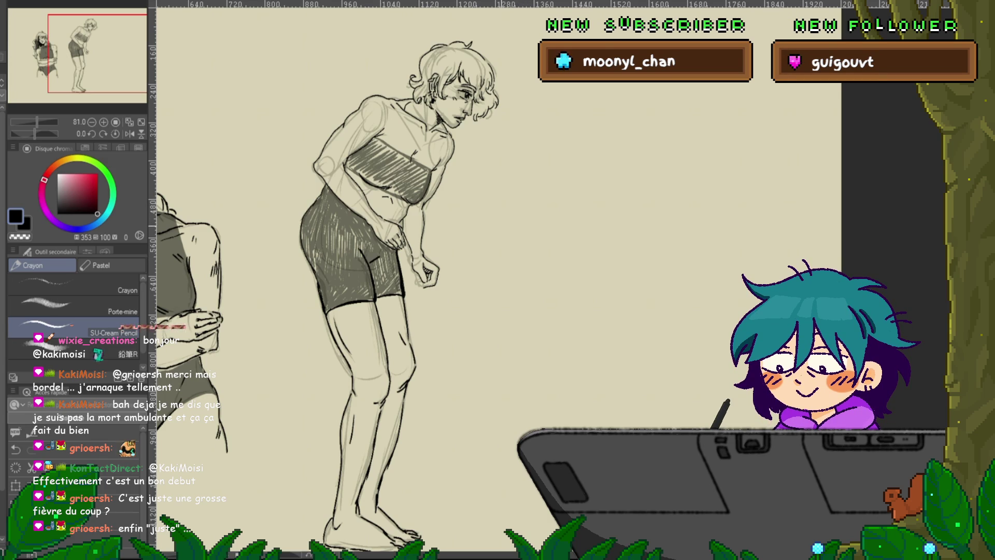
{"action": "scroll", "coordinate": [404, 280], "scroll_direction": "down", "scroll_amount": 3}
Zoom out to 66.7% and draw a small grey crescent right of the head
{"action": "left_click_drag", "start_coordinate": [467, 260], "coordinate": [218, 298]}
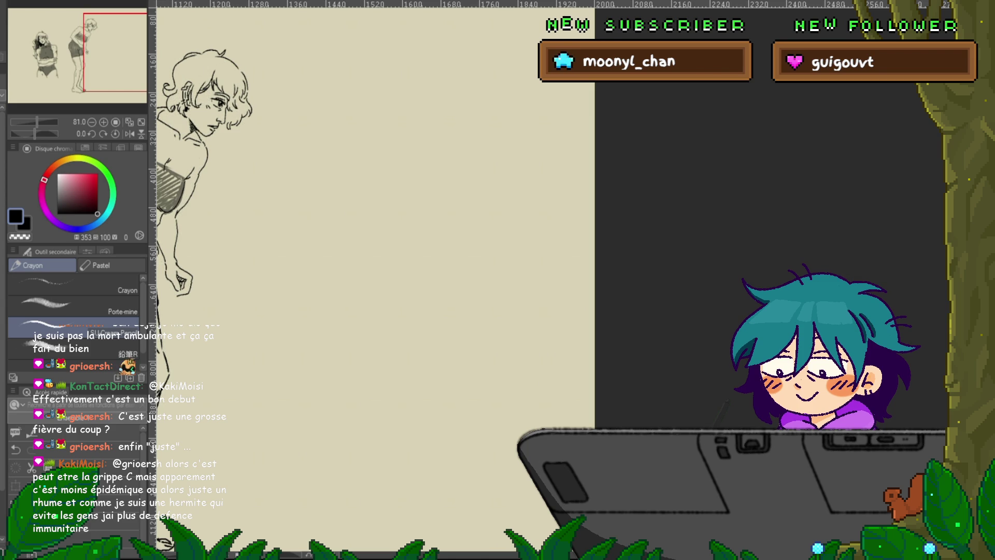
{"action": "left_click_drag", "start_coordinate": [365, 173], "coordinate": [427, 129]}
{"action": "key", "text": "ctrl+z"}
{"action": "mouse_move", "coordinate": [363, 259]}
{"action": "left_mouse_down"}
{"action": "mouse_move", "coordinate": [510, 308]}
{"action": "mouse_move", "coordinate": [495, 291]}
{"action": "left_mouse_up"}
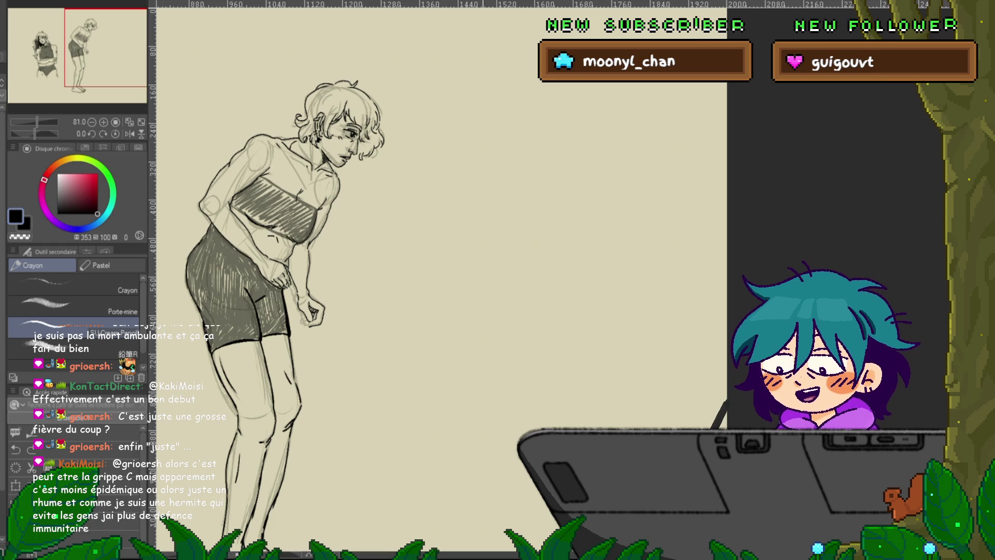
{"action": "left_click_drag", "start_coordinate": [363, 260], "coordinate": [287, 248]}
{"action": "key", "text": "ctrl+minus"}
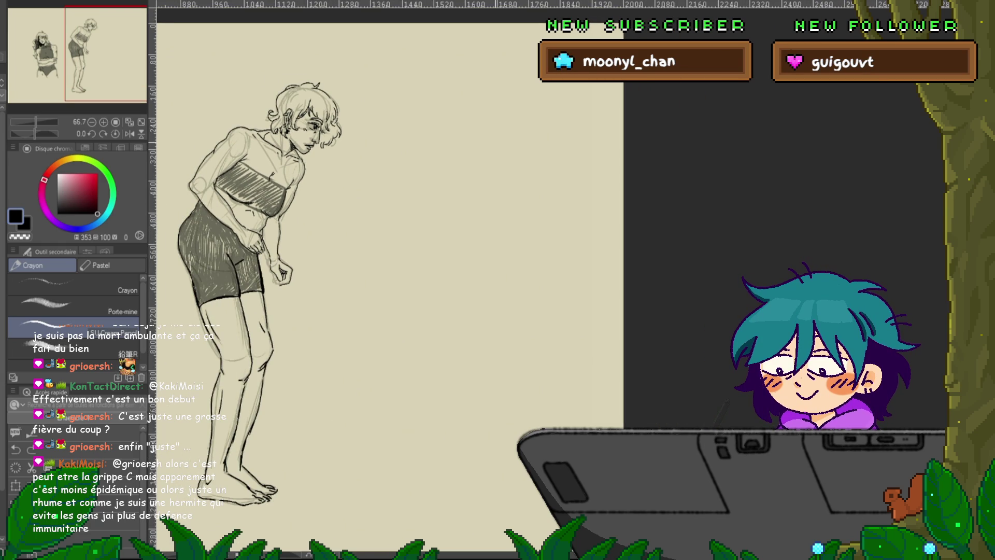
{"action": "left_click_drag", "start_coordinate": [363, 259], "coordinate": [351, 242]}
{"action": "left_click_drag", "start_coordinate": [463, 88], "coordinate": [467, 123]}
{"action": "left_click_drag", "start_coordinate": [362, 260], "coordinate": [451, 243]}
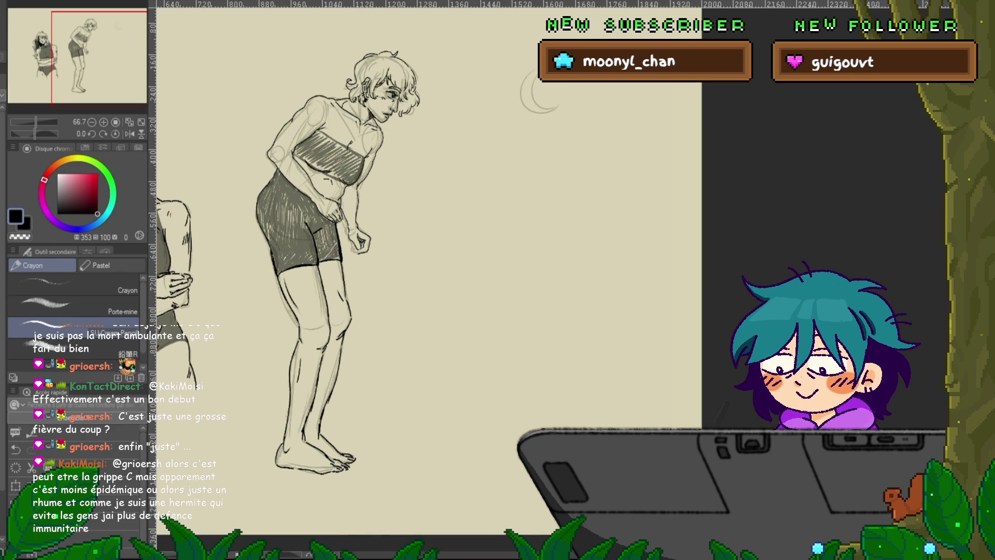
{"action": "key", "text": "m"}
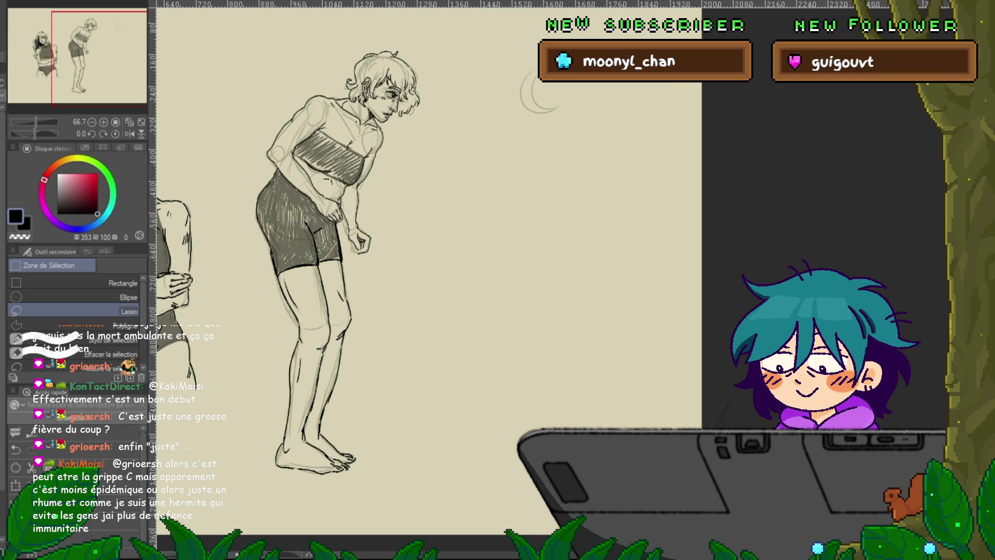
Lasso the leaning figure, move it left and down with Ctrl+T, then deselect
{"action": "mouse_move", "coordinate": [448, 142]}
{"action": "left_mouse_down"}
{"action": "mouse_move", "coordinate": [451, 52]}
{"action": "mouse_move", "coordinate": [223, 242]}
{"action": "mouse_move", "coordinate": [390, 514]}
{"action": "mouse_move", "coordinate": [430, 249]}
{"action": "left_mouse_up"}
{"action": "key", "text": "ctrl+t"}
{"action": "left_click_drag", "start_coordinate": [344, 280], "coordinate": [288, 310]}
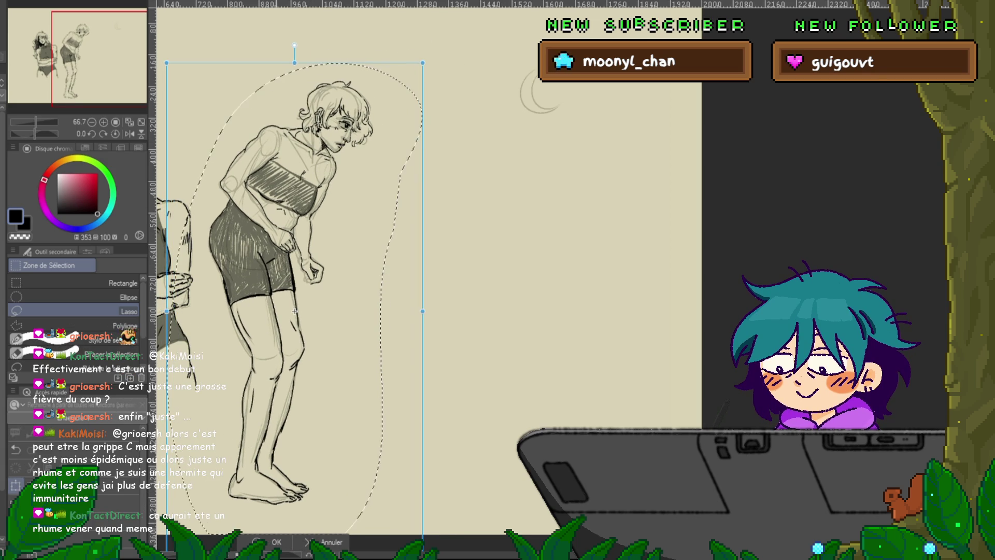
{"action": "key", "text": "Return"}
{"action": "key", "text": "ctrl+d"}
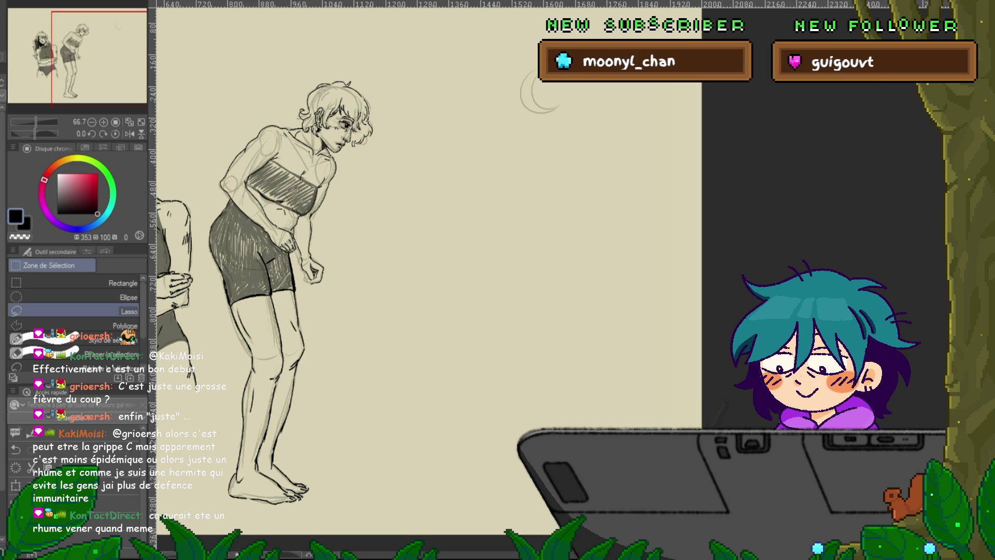
{"action": "left_click_drag", "start_coordinate": [415, 259], "coordinate": [368, 278]}
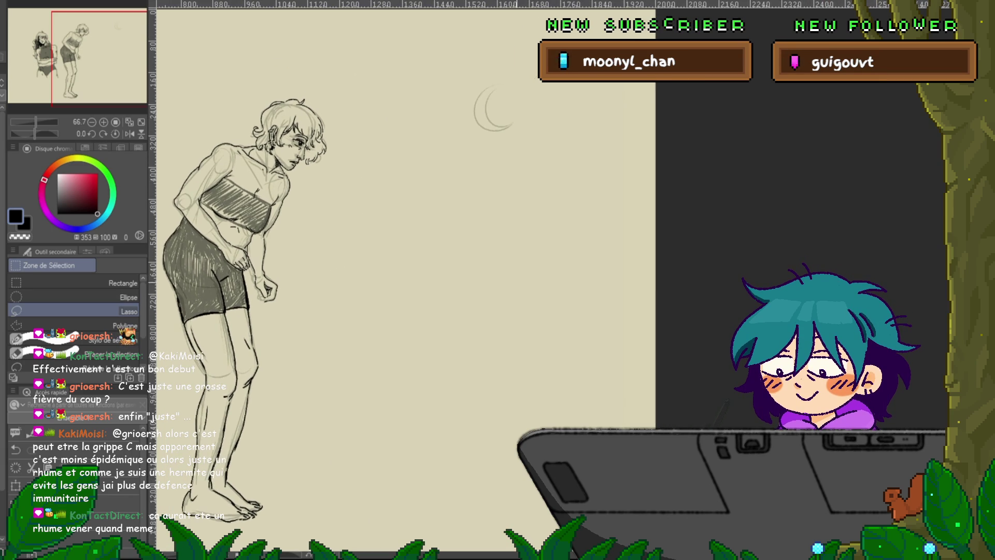
{"action": "key", "text": "p"}
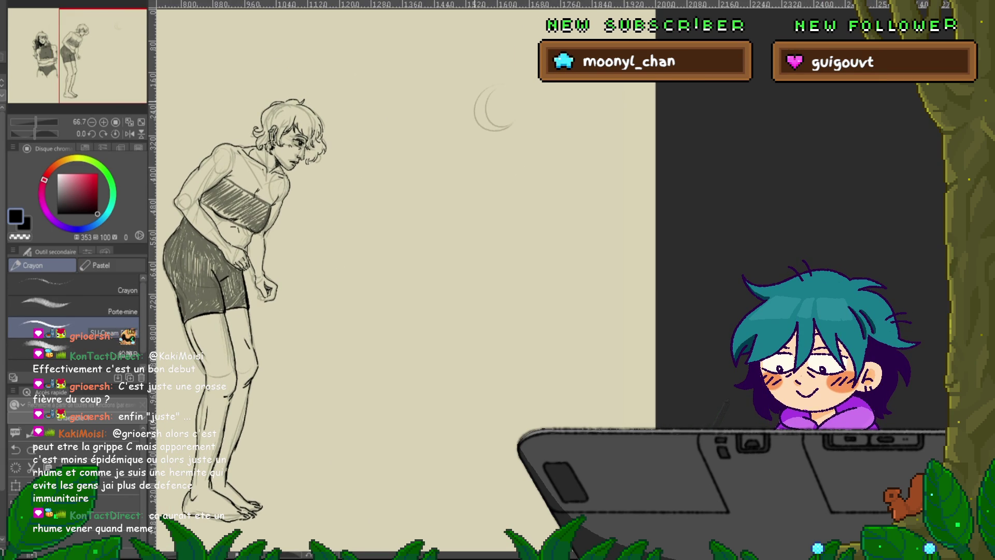
Pencil a round head circle for the new figure, with strokes beneath and to its left
{"action": "left_click_drag", "start_coordinate": [496, 83], "coordinate": [516, 136]}
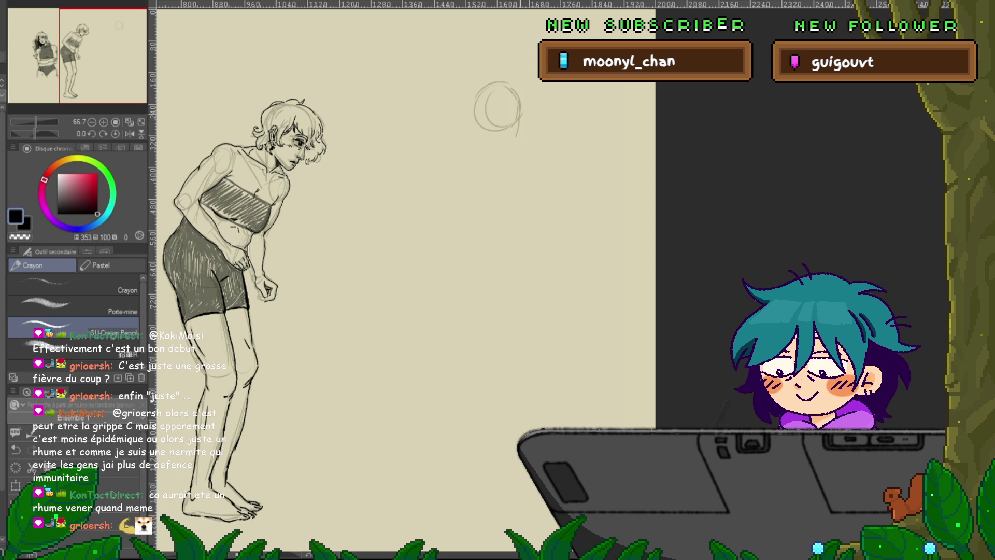
{"action": "left_click_drag", "start_coordinate": [509, 147], "coordinate": [498, 148]}
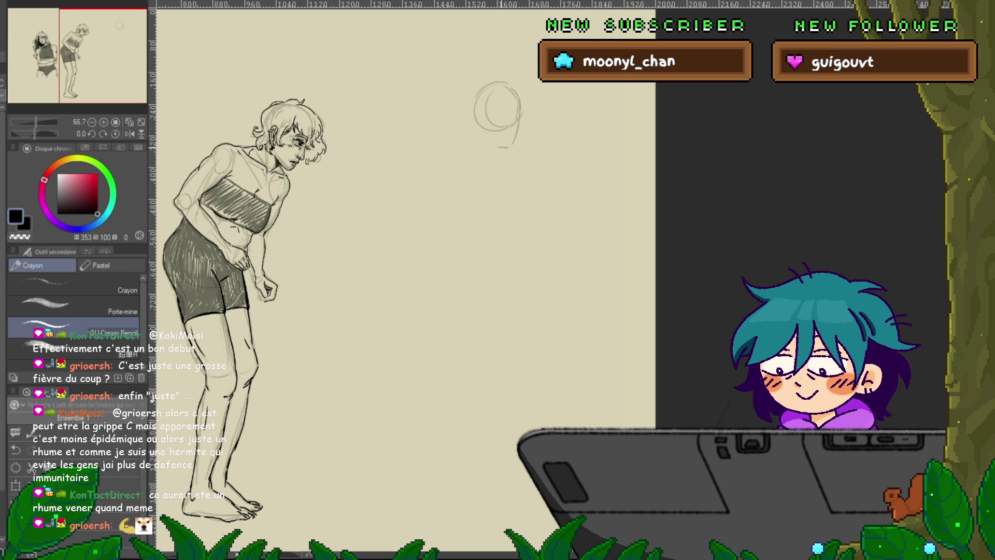
{"action": "mouse_move", "coordinate": [490, 84]}
{"action": "left_mouse_down"}
{"action": "mouse_move", "coordinate": [479, 128]}
{"action": "mouse_move", "coordinate": [454, 154]}
{"action": "left_mouse_up"}
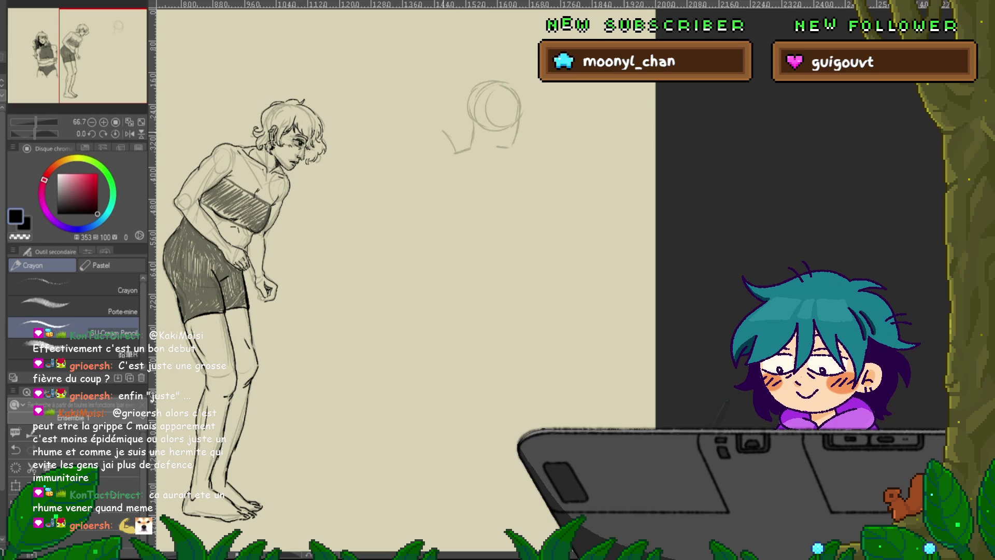
{"action": "mouse_move", "coordinate": [438, 95]}
{"action": "left_mouse_down"}
{"action": "mouse_move", "coordinate": [444, 130]}
{"action": "mouse_move", "coordinate": [468, 89]}
{"action": "left_mouse_up"}
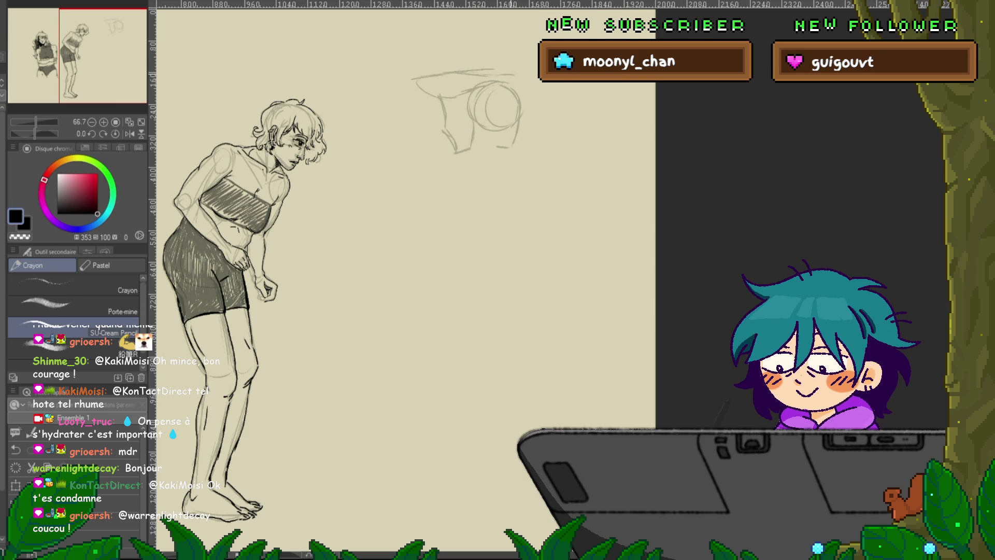
Sketch the raised arm's curve over the head and a short body stroke
{"action": "left_click_drag", "start_coordinate": [514, 73], "coordinate": [537, 94]}
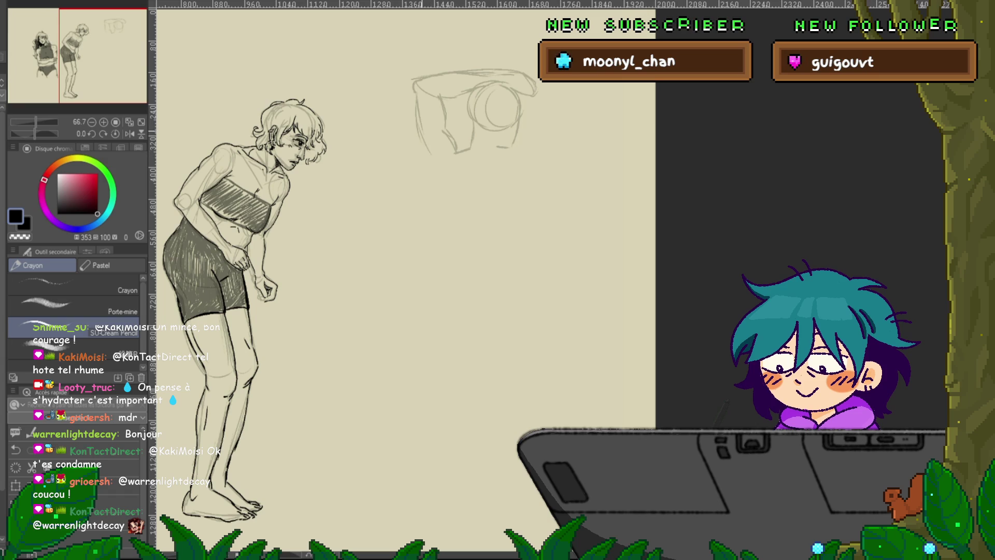
{"action": "left_click_drag", "start_coordinate": [430, 154], "coordinate": [437, 171]}
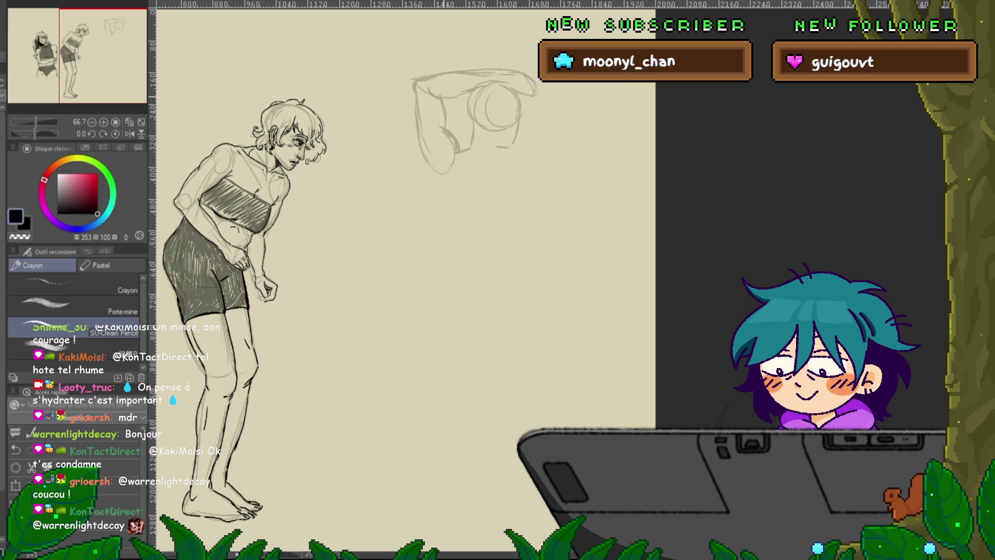
{"action": "mouse_move", "coordinate": [363, 259]}
{"action": "left_mouse_down"}
{"action": "mouse_move", "coordinate": [347, 241]}
{"action": "mouse_move", "coordinate": [340, 256]}
{"action": "left_mouse_up"}
Sketch the arm line and the torso outline running down from it
{"action": "left_click_drag", "start_coordinate": [476, 140], "coordinate": [504, 154]}
{"action": "left_click_drag", "start_coordinate": [415, 170], "coordinate": [426, 227]}
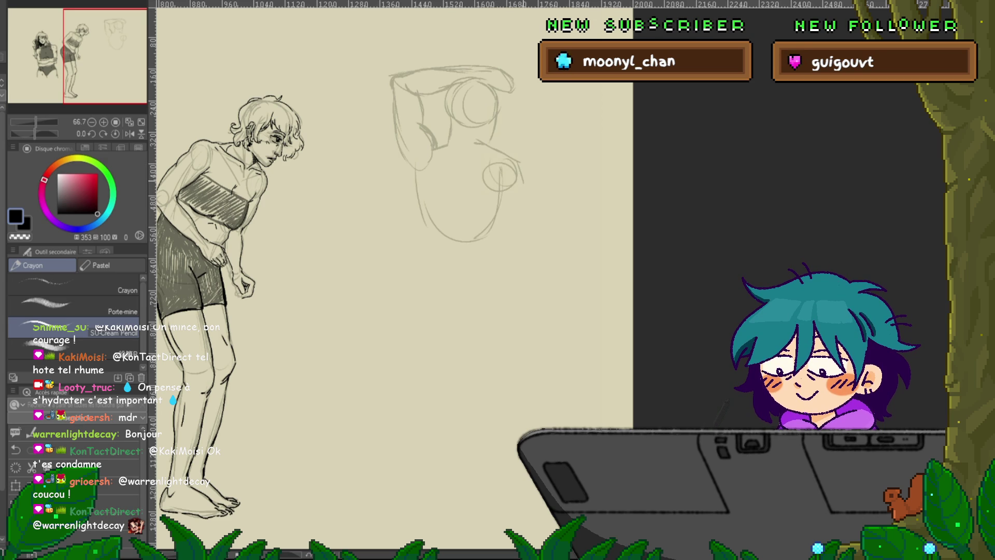
{"action": "left_click_drag", "start_coordinate": [521, 165], "coordinate": [533, 243]}
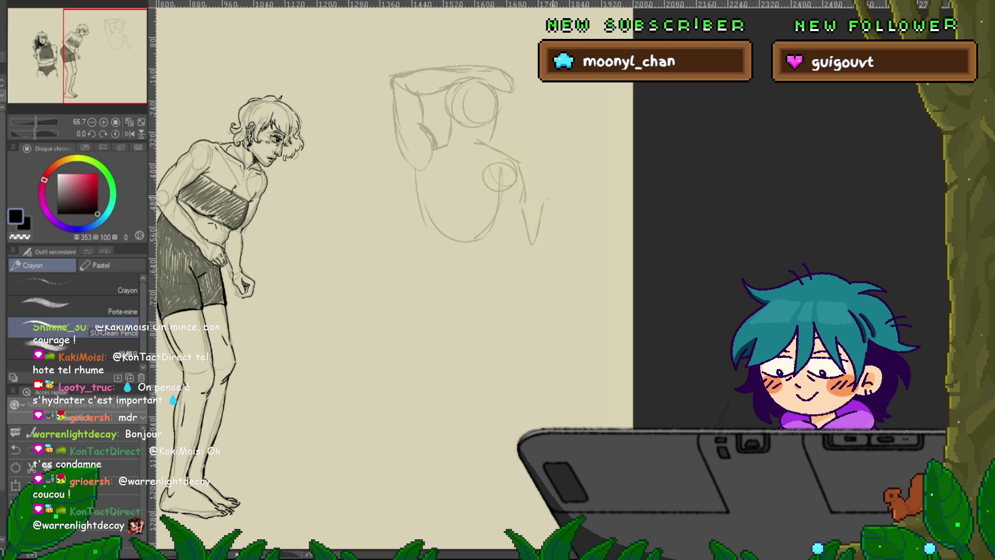
Draw the second arm's edges ending in a clenched fist, then zoom out to 60%
{"action": "mouse_move", "coordinate": [559, 207]}
{"action": "left_mouse_down"}
{"action": "mouse_move", "coordinate": [544, 275]}
{"action": "mouse_move", "coordinate": [520, 264]}
{"action": "left_mouse_up"}
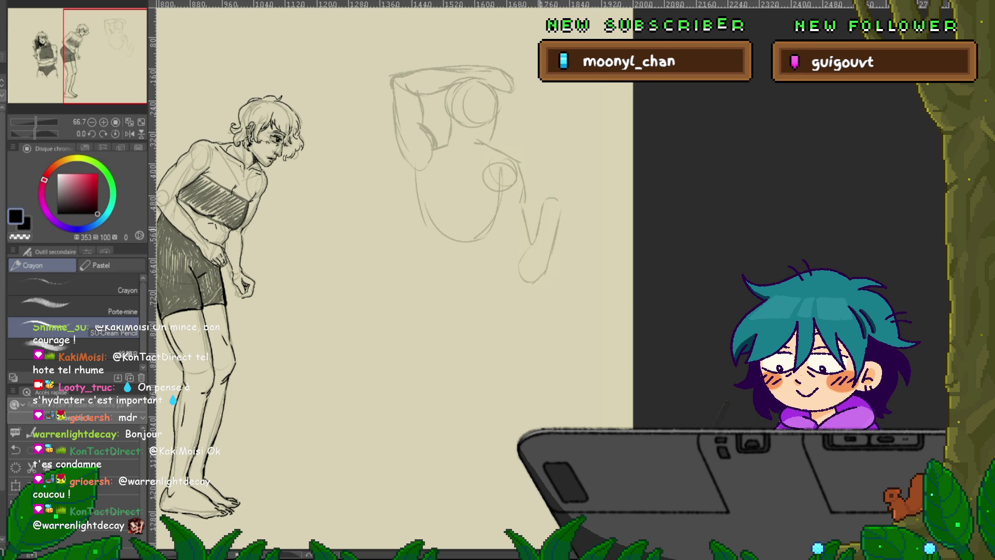
{"action": "left_click_drag", "start_coordinate": [500, 221], "coordinate": [521, 267]}
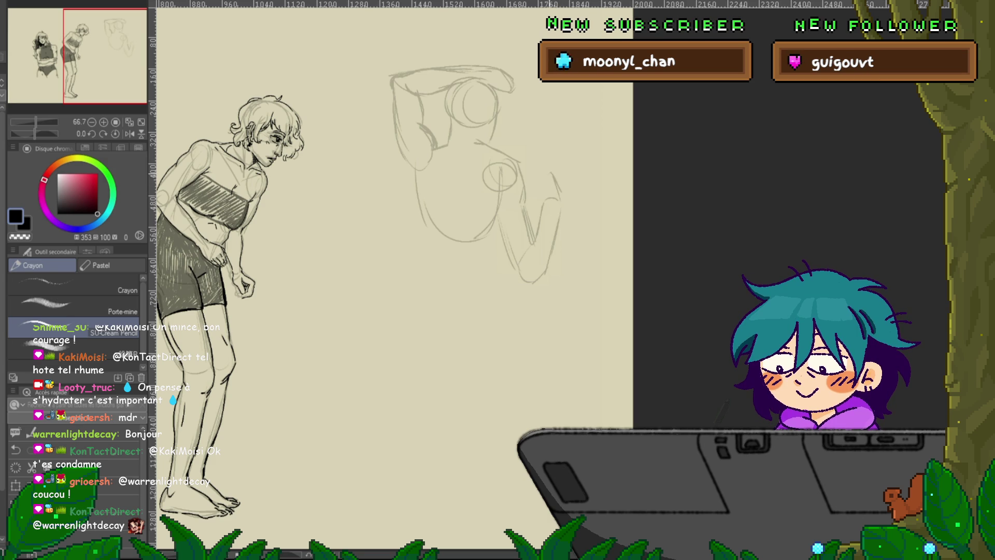
{"action": "mouse_move", "coordinate": [537, 191]}
{"action": "left_mouse_down"}
{"action": "mouse_move", "coordinate": [556, 189]}
{"action": "mouse_move", "coordinate": [541, 172]}
{"action": "left_mouse_up"}
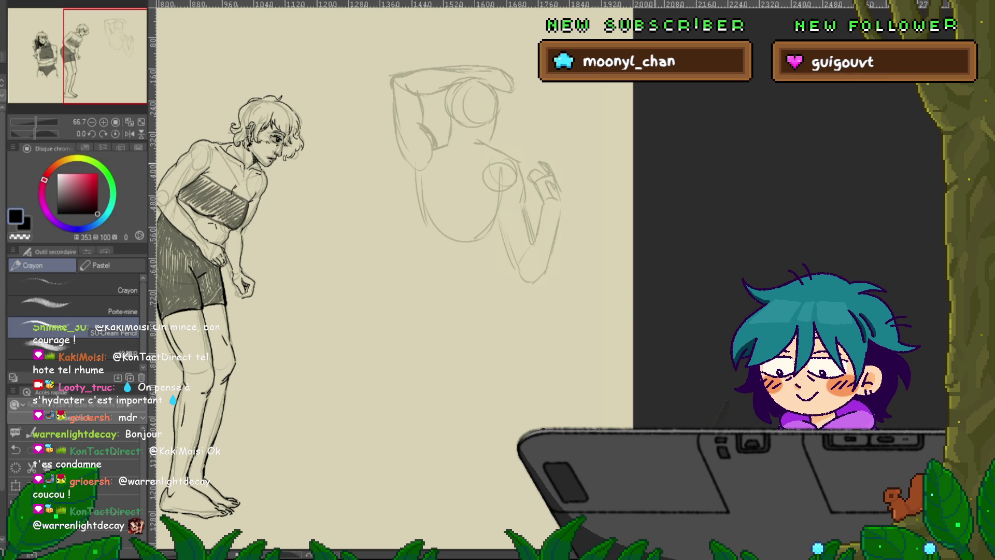
{"action": "scroll", "coordinate": [554, 156], "scroll_direction": "down", "scroll_amount": 1}
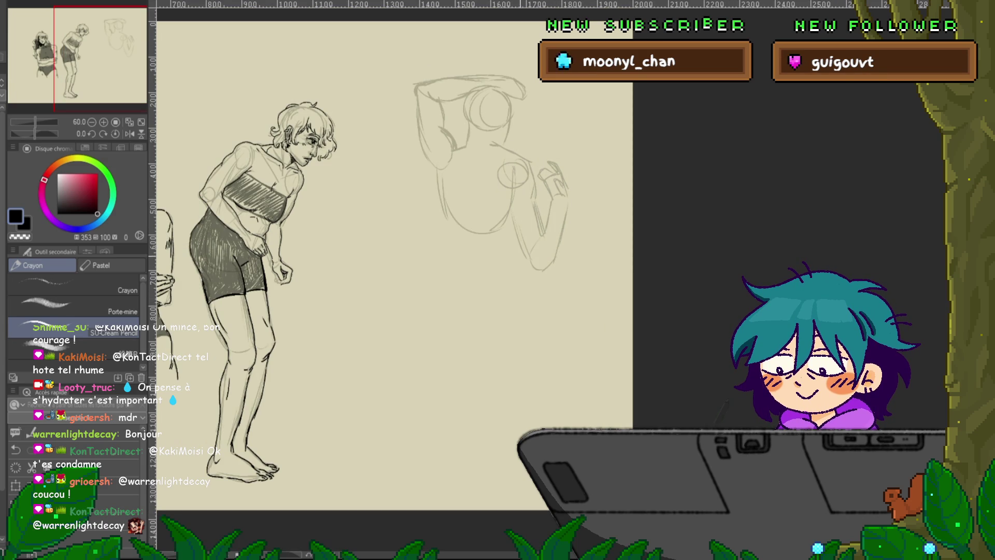